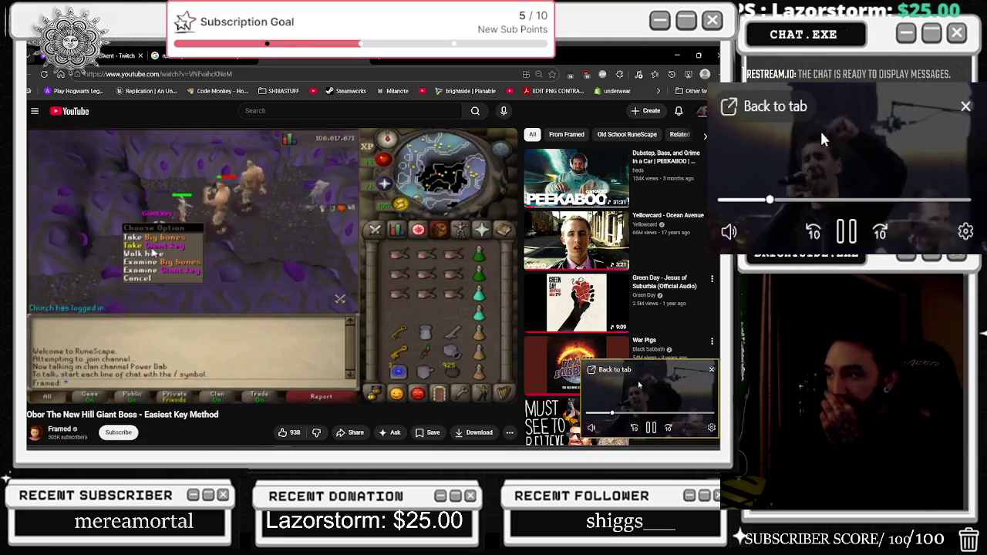
- Search YouTube for 'serj and wutang' and open the first result video
click(609, 371)
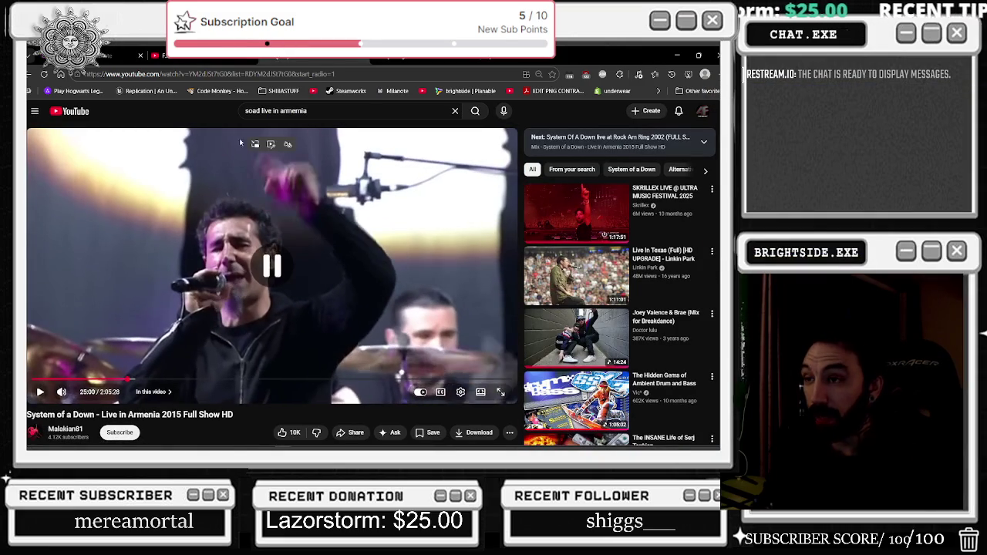
click(89, 114)
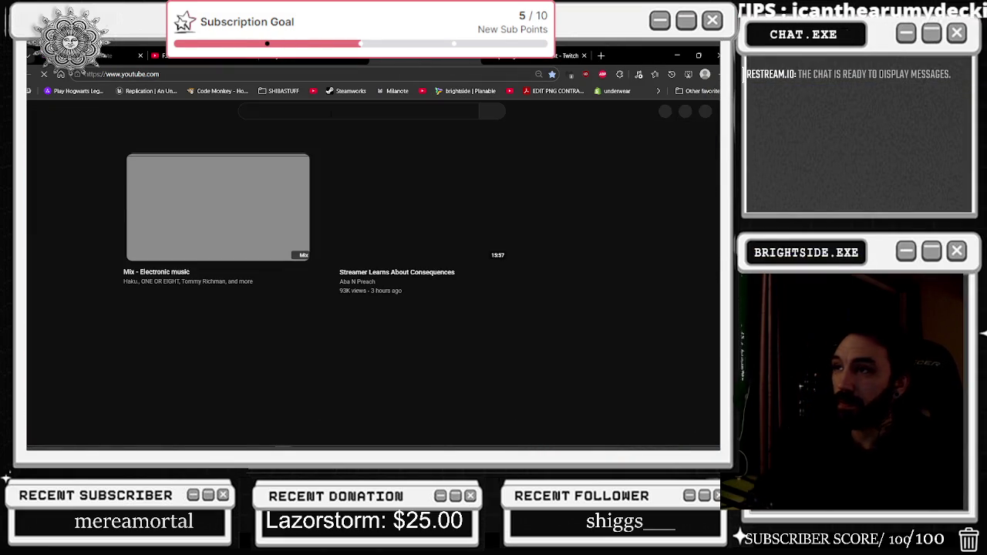
click(331, 112)
text(ser)
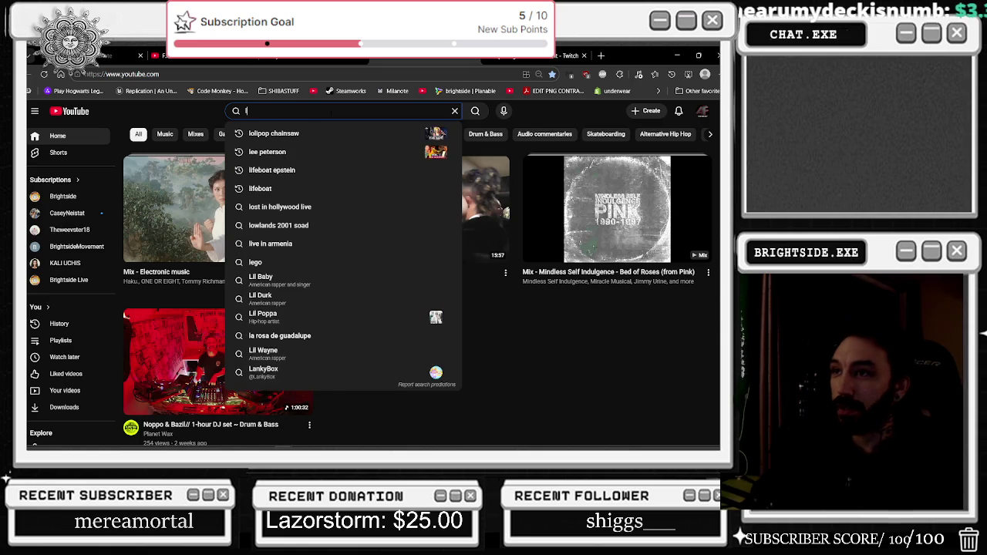
text(j)
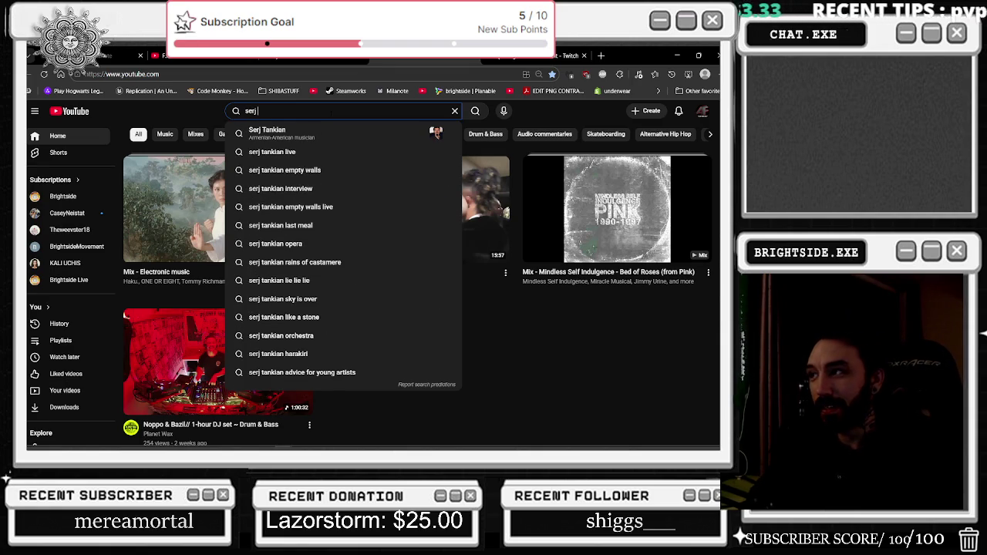
text( and wuy)
text(ng)
key(Return)
mouse_move(347, 230)
click(304, 246)
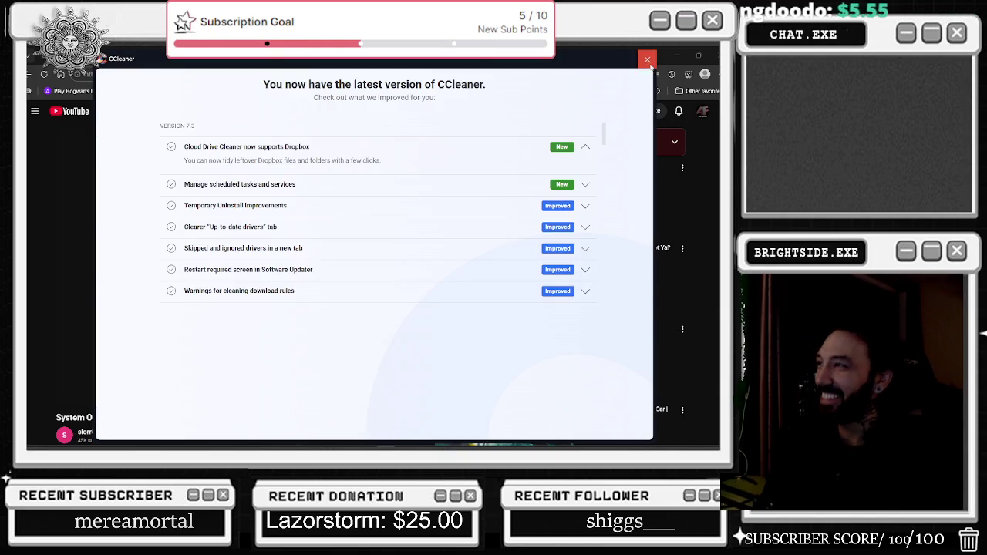
- Dismiss the CCleaner update notice covering the lyrics video
click(650, 66)
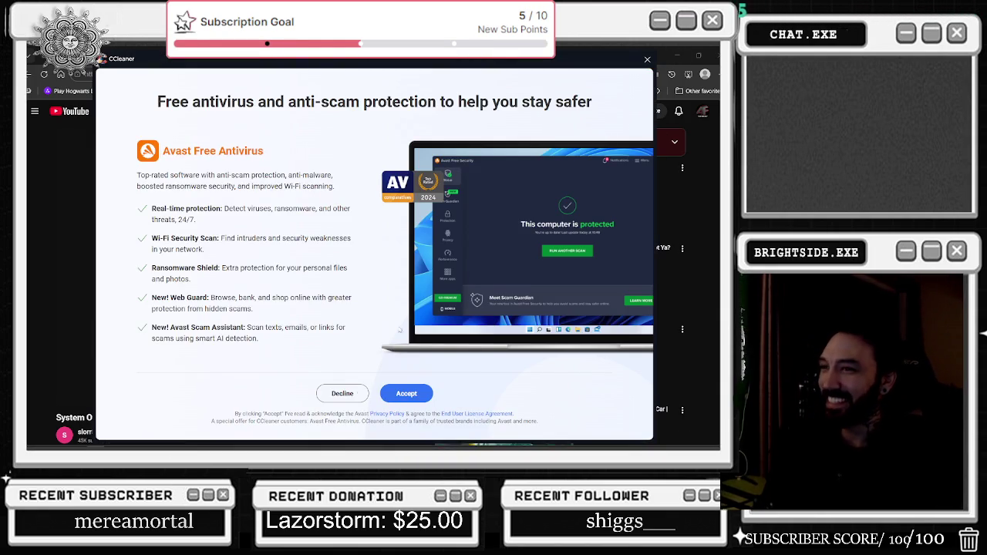
- Decline the CCleaner offer for Avast Free Antivirus
click(342, 396)
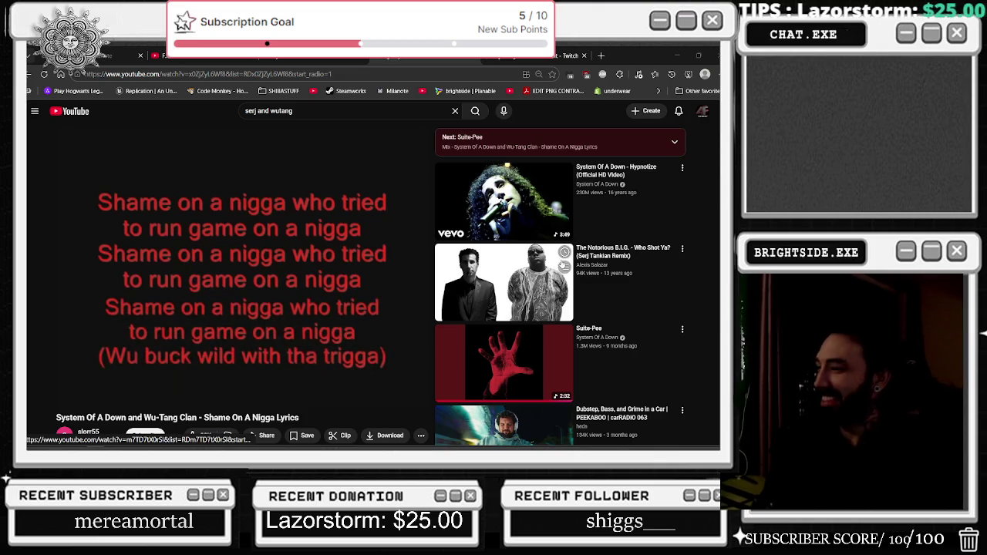
- Look over the RuneScape Hill Giant video and boss image results, then leave Chrome
scroll(565, 266, down, 2)
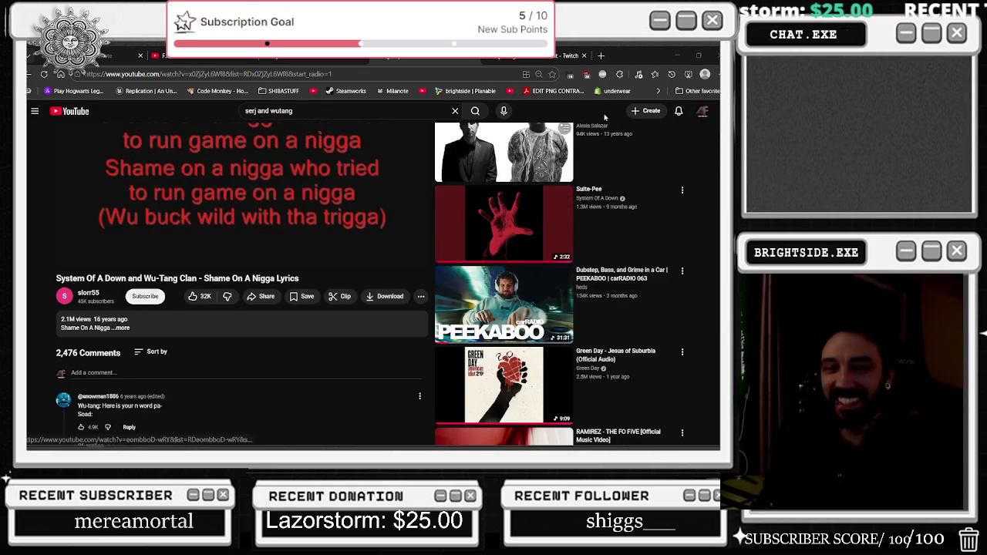
click(256, 64)
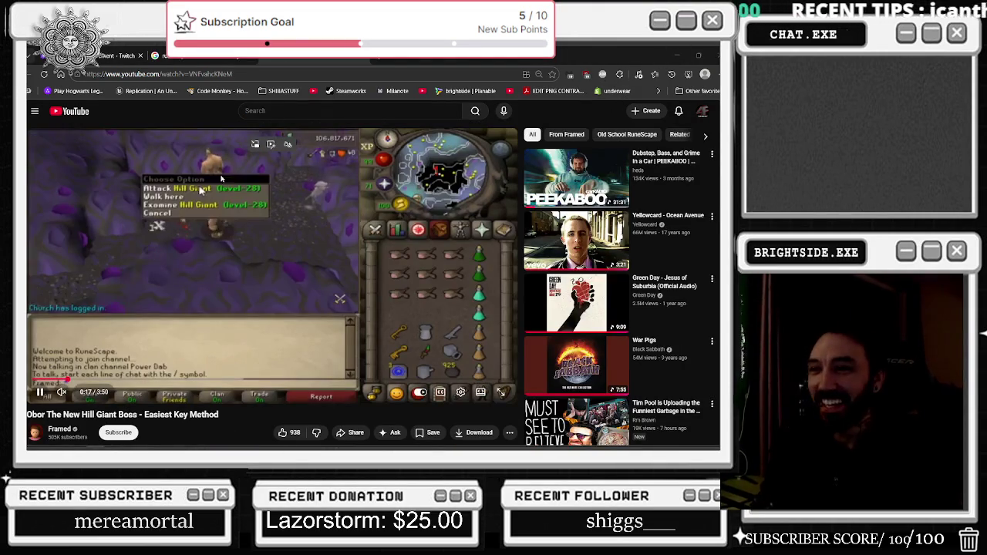
click(362, 62)
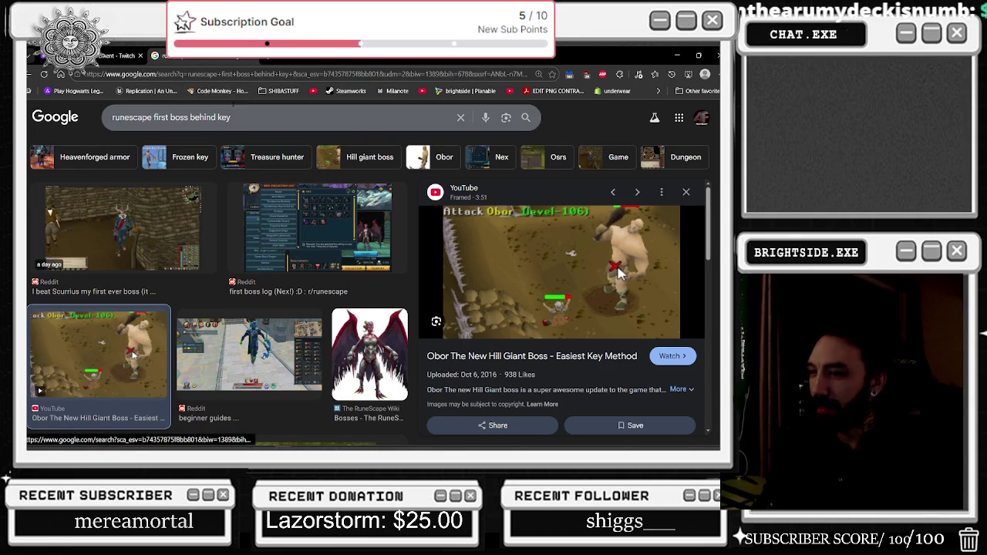
key(alt+Tab)
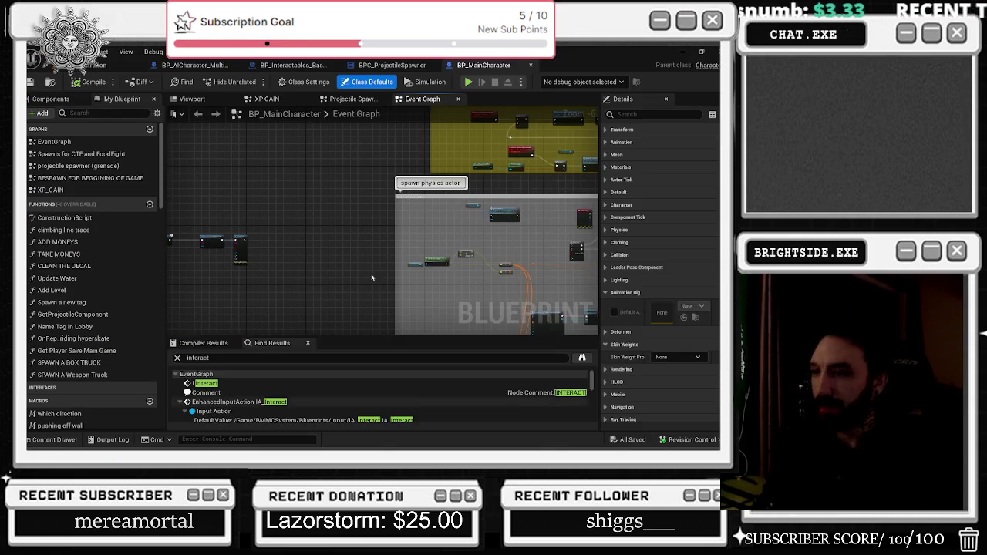
mouse_move(372, 278)
mouse_down()
mouse_move(356, 272)
mouse_move(468, 293)
mouse_up()
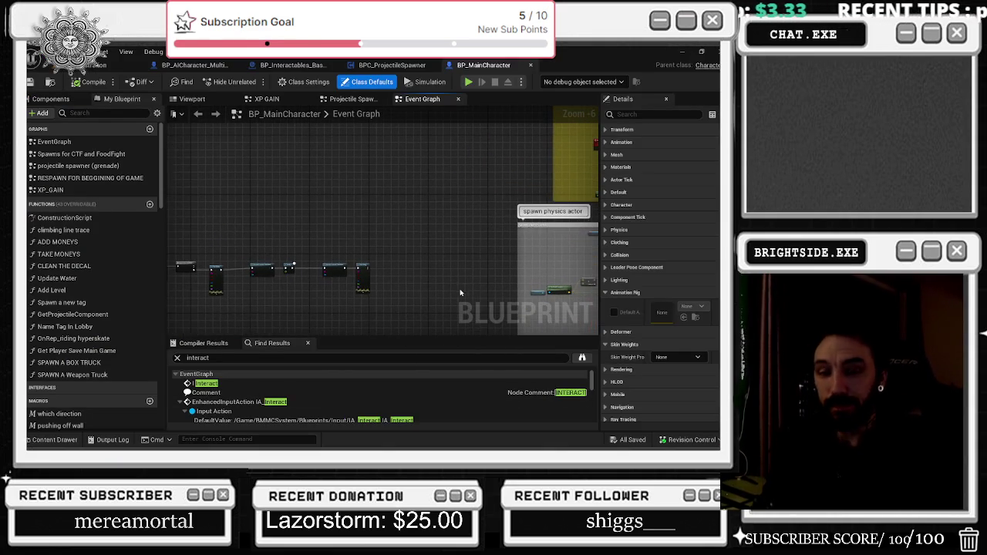
scroll(347, 301, up, 1)
scroll(278, 255, up, 3)
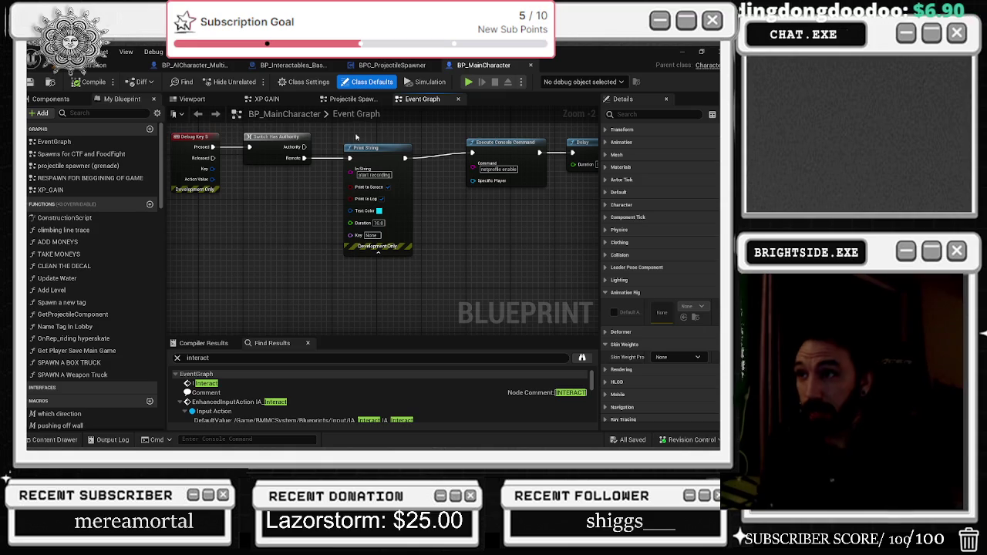
scroll(346, 265, down, 7)
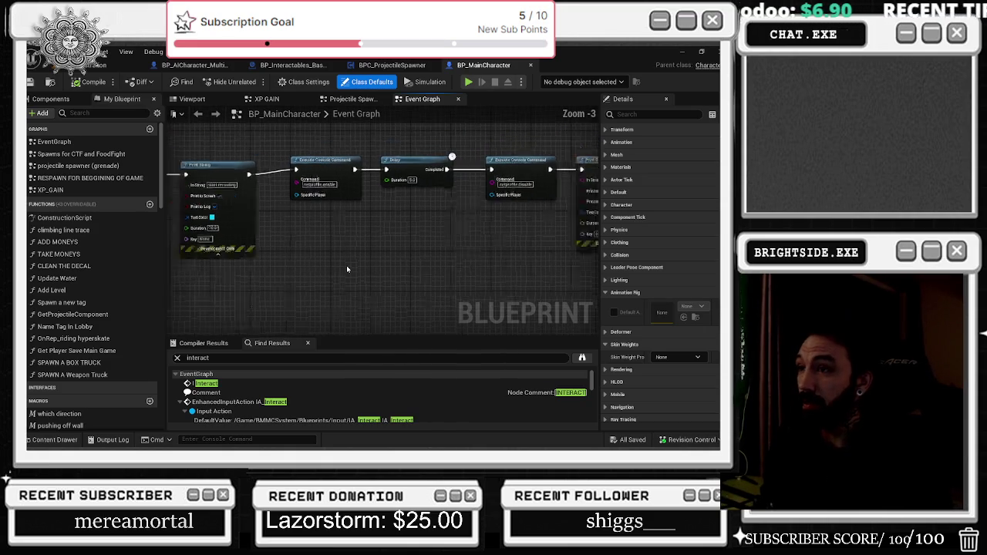
scroll(247, 219, up, 3)
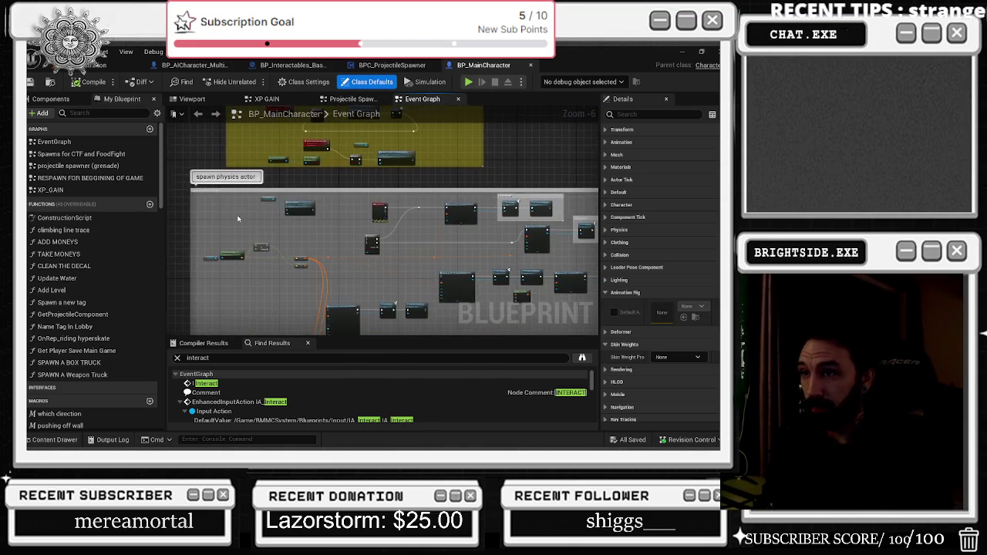
scroll(247, 218, down, 2)
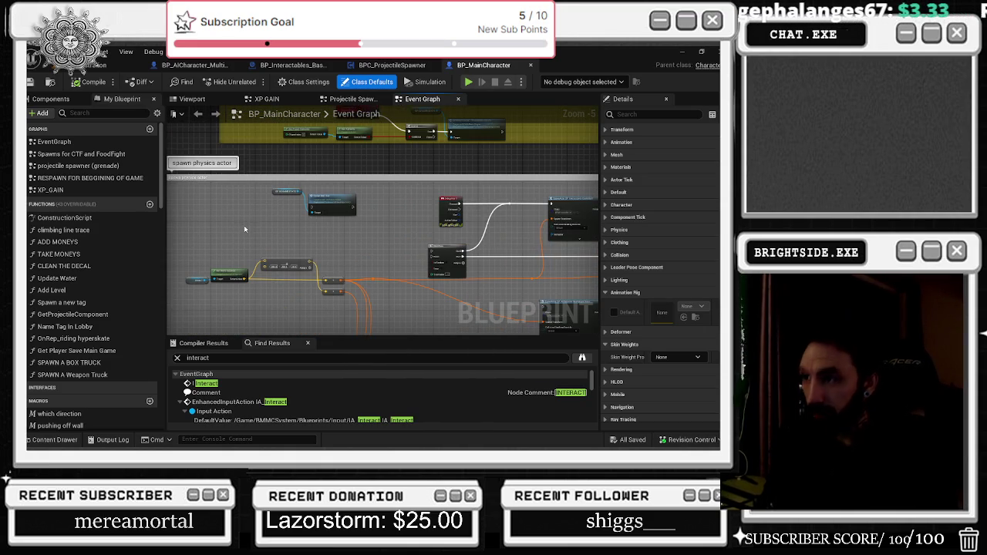
drag(314, 211, 336, 333)
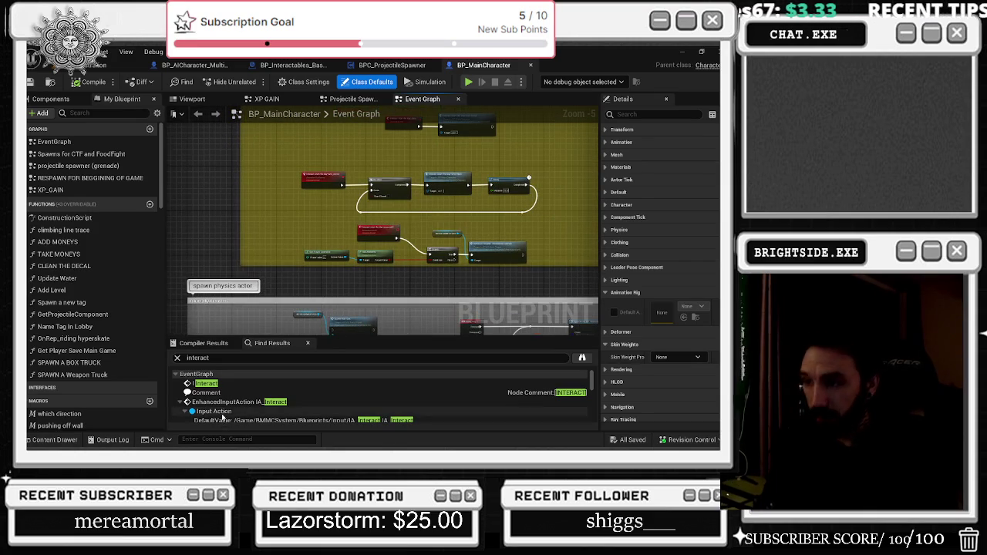
- Jump to the IA_Interact node from Find Results and nudge the Sequence node left
double_click(229, 402)
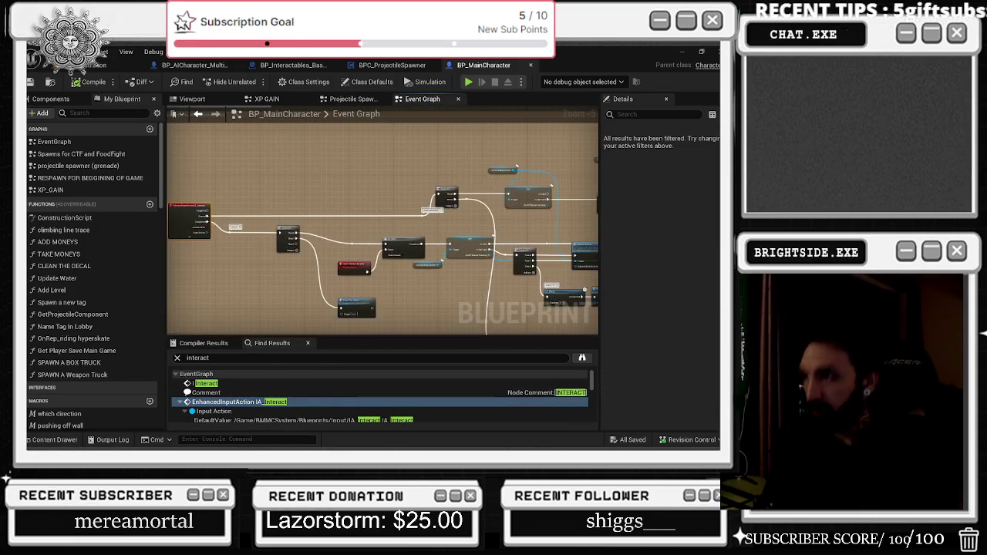
scroll(266, 270, up, 2)
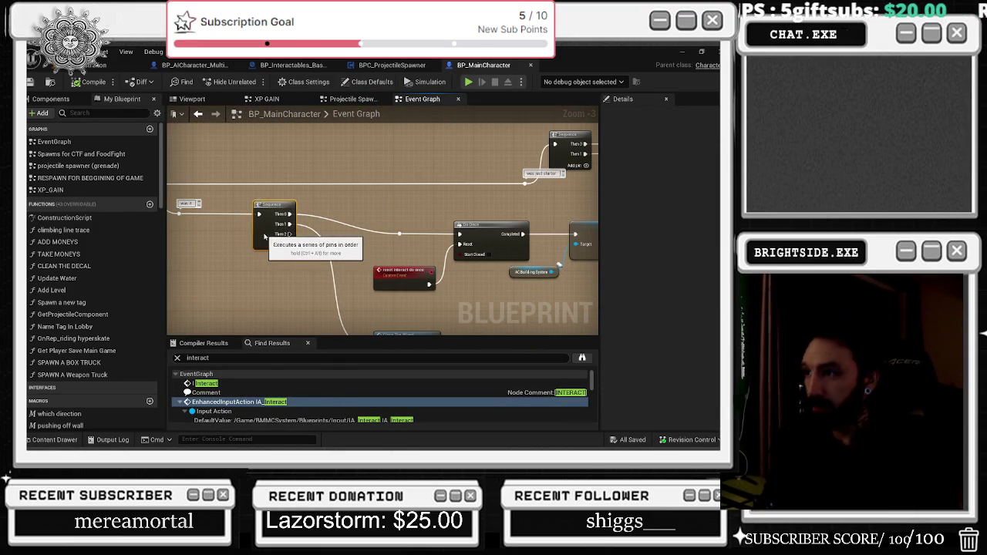
drag(232, 237, 222, 236)
mouse_move(369, 233)
mouse_down()
mouse_move(401, 242)
mouse_move(415, 219)
mouse_move(385, 213)
mouse_up()
mouse_move(401, 305)
mouse_down()
mouse_move(486, 301)
mouse_move(432, 262)
mouse_move(462, 247)
mouse_move(568, 254)
mouse_move(537, 239)
mouse_up()
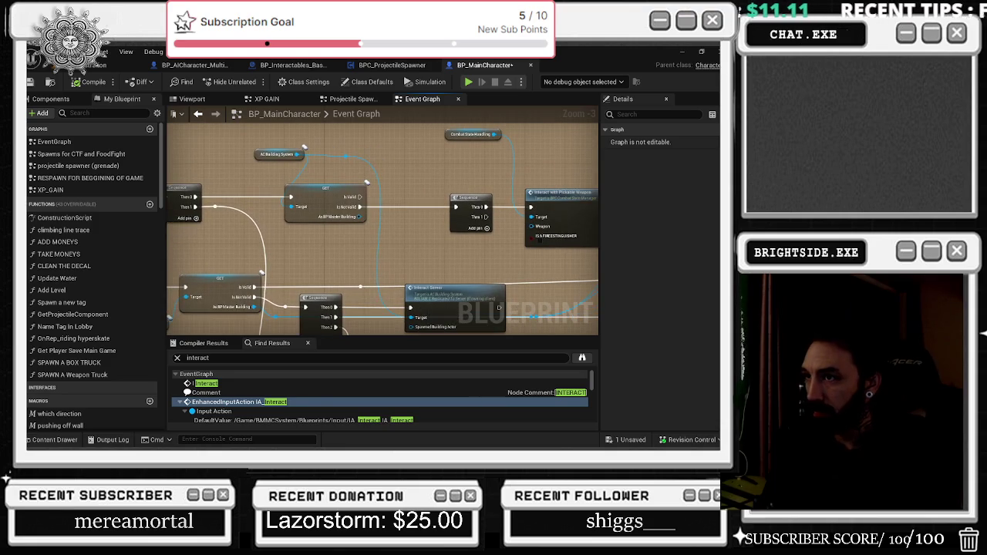
click(259, 154)
mouse_move(259, 154)
mouse_down()
mouse_move(217, 166)
mouse_move(393, 76)
mouse_up()
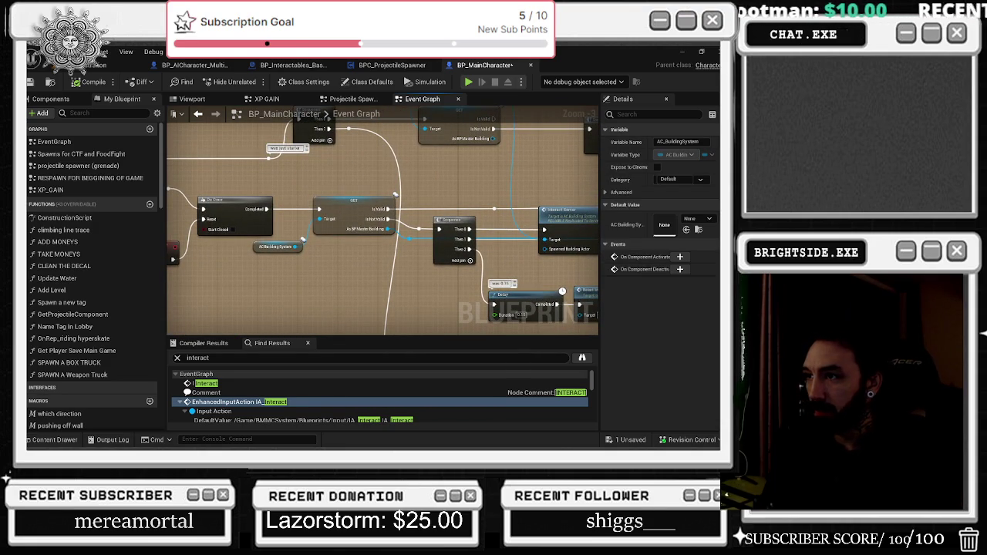
- Pan the graph across the launch interaction and launch item node groups
mouse_move(308, 231)
mouse_down()
mouse_move(501, 189)
mouse_move(500, 46)
mouse_move(263, 29)
mouse_up()
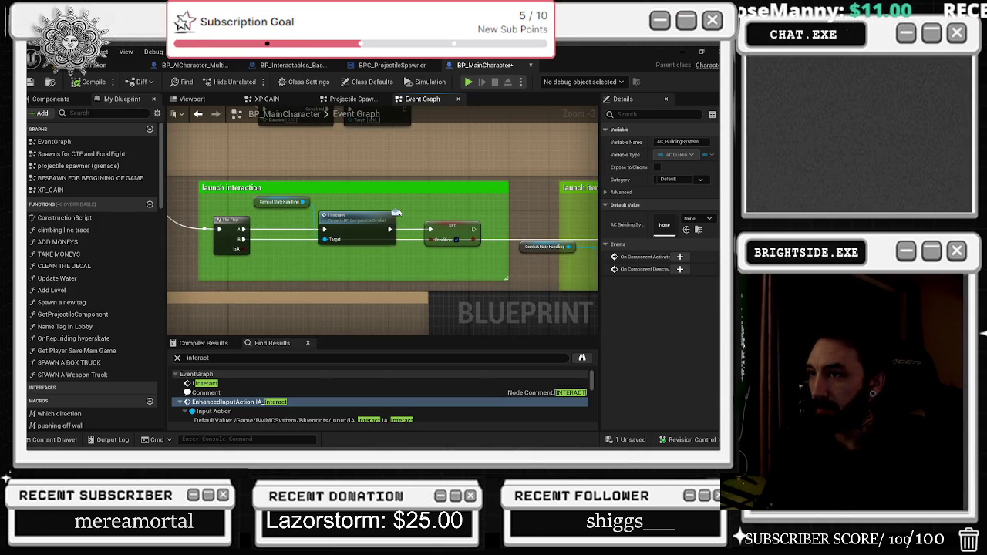
drag(452, 203, 300, 180)
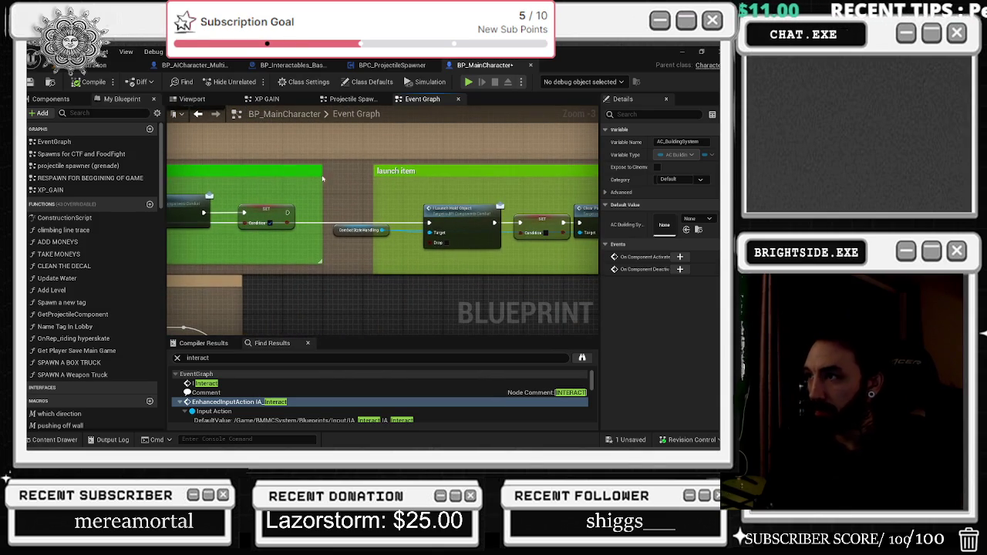
scroll(399, 189, down, 1)
drag(399, 189, 305, 196)
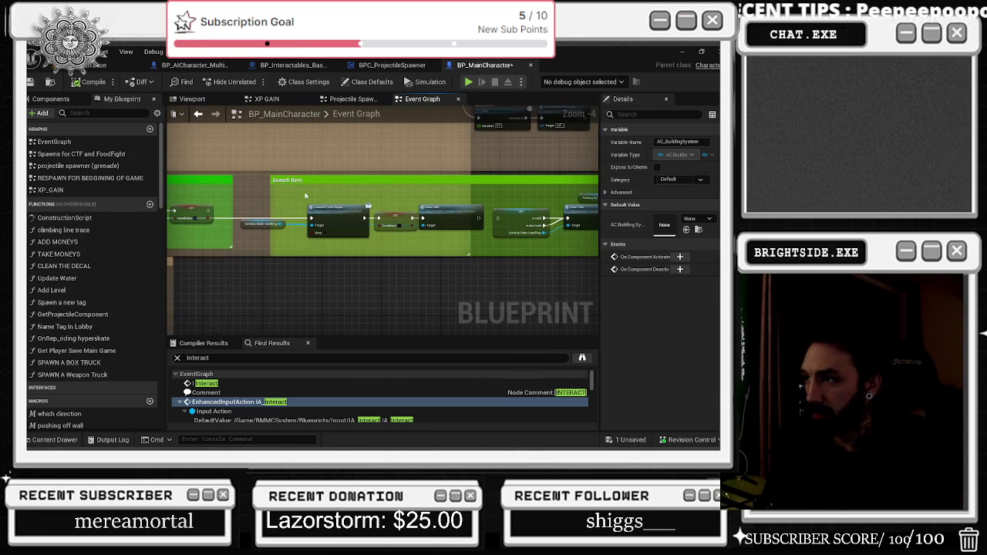
drag(420, 180, 312, 176)
mouse_move(312, 176)
mouse_down()
mouse_move(370, 215)
mouse_move(439, 238)
mouse_up()
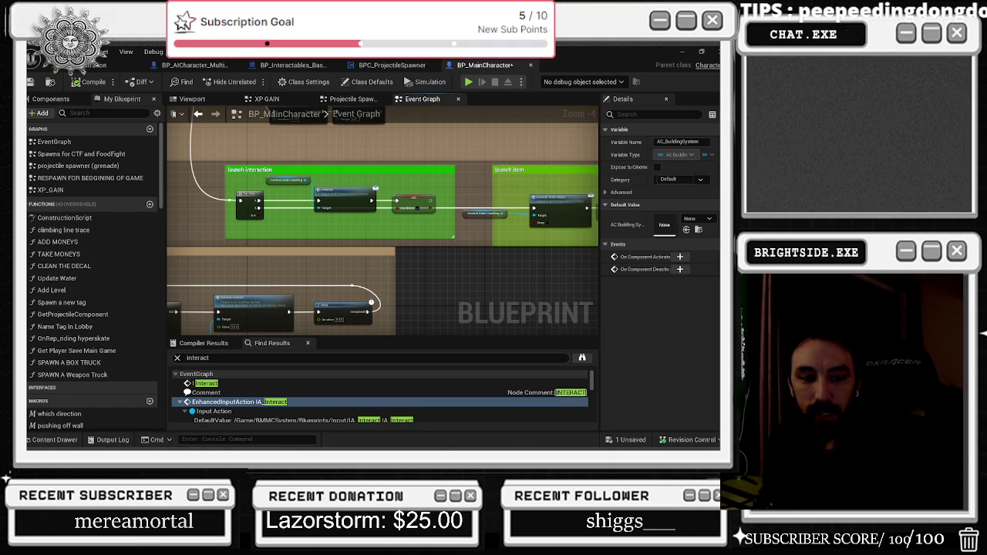
- Switch from the Unreal editor to the YouTube video in Chrome
key(alt+Tab)
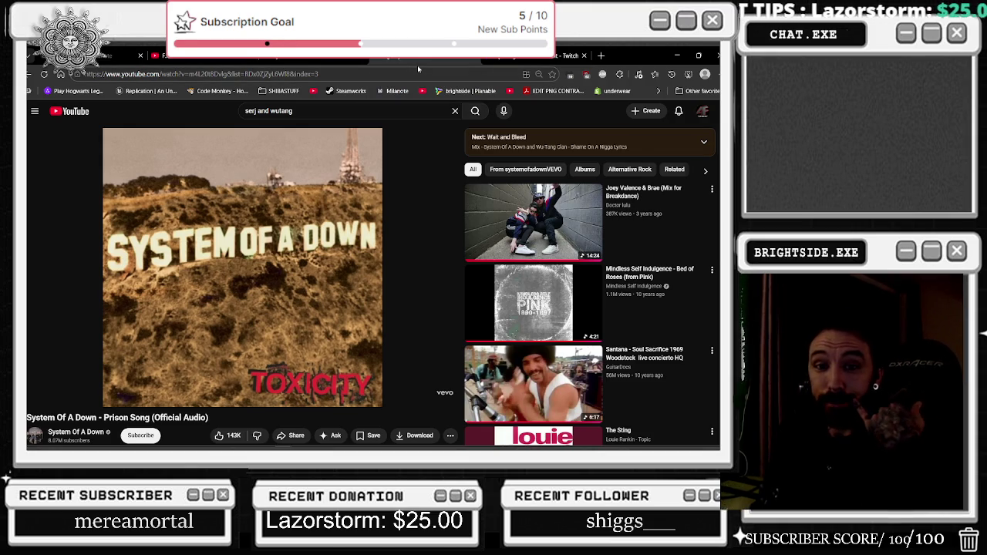
- Return to the Event Graph and shift both Rotate left comment groups left
click(677, 56)
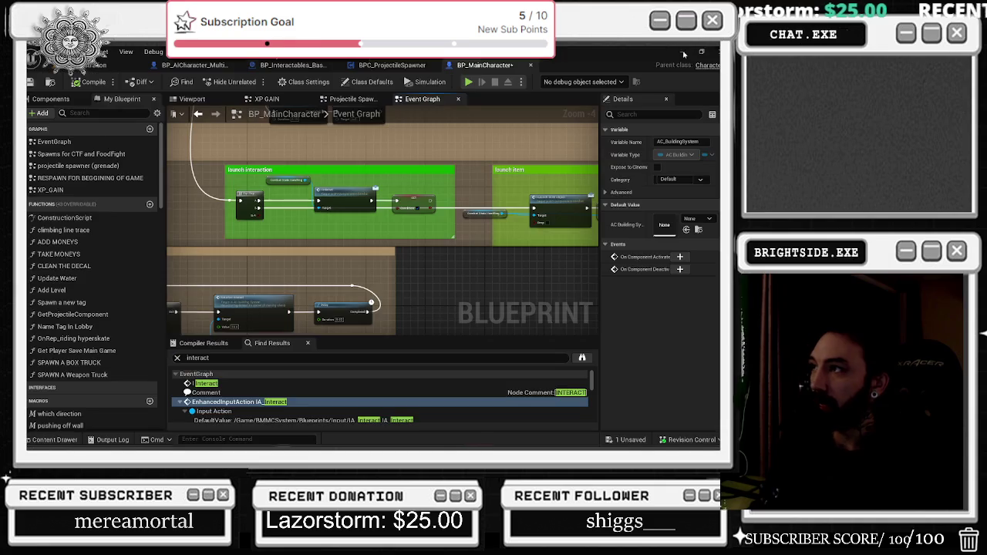
click(363, 282)
scroll(359, 287, down, 4)
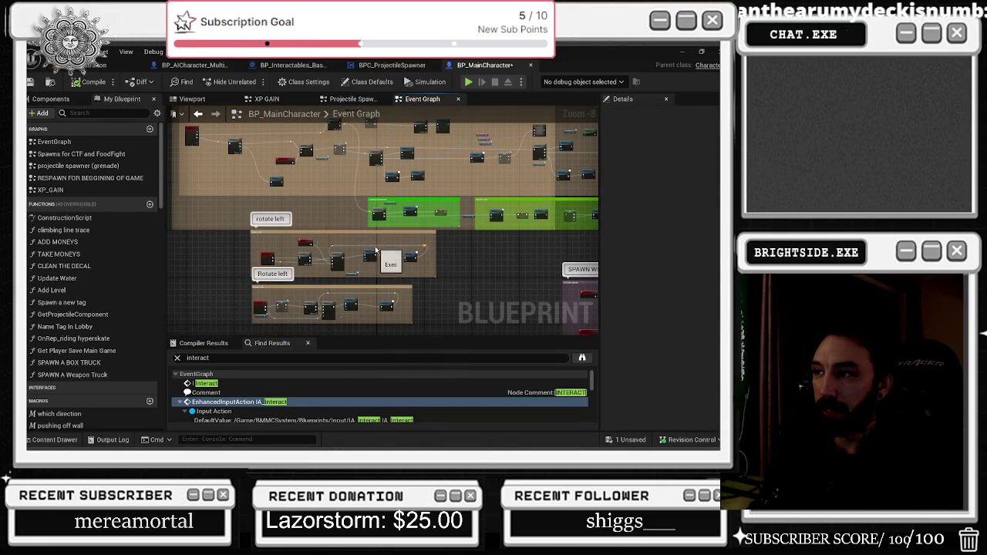
mouse_move(347, 237)
mouse_down()
mouse_move(262, 242)
mouse_move(347, 220)
mouse_up()
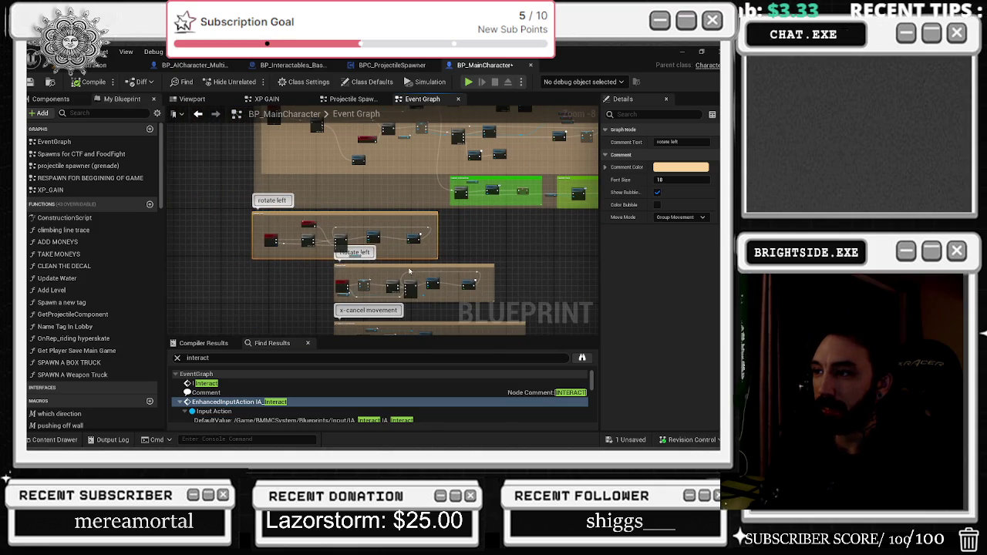
drag(409, 270, 274, 287)
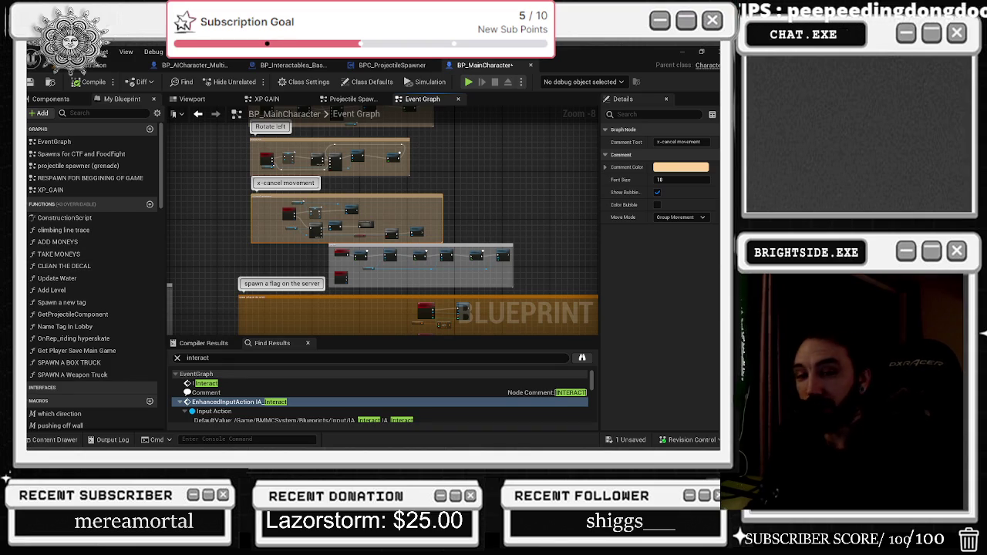
- Move the health comment box right and turn on its comment bubble
mouse_move(323, 154)
mouse_down()
mouse_move(247, 216)
mouse_move(223, 188)
mouse_up()
drag(323, 279, 440, 287)
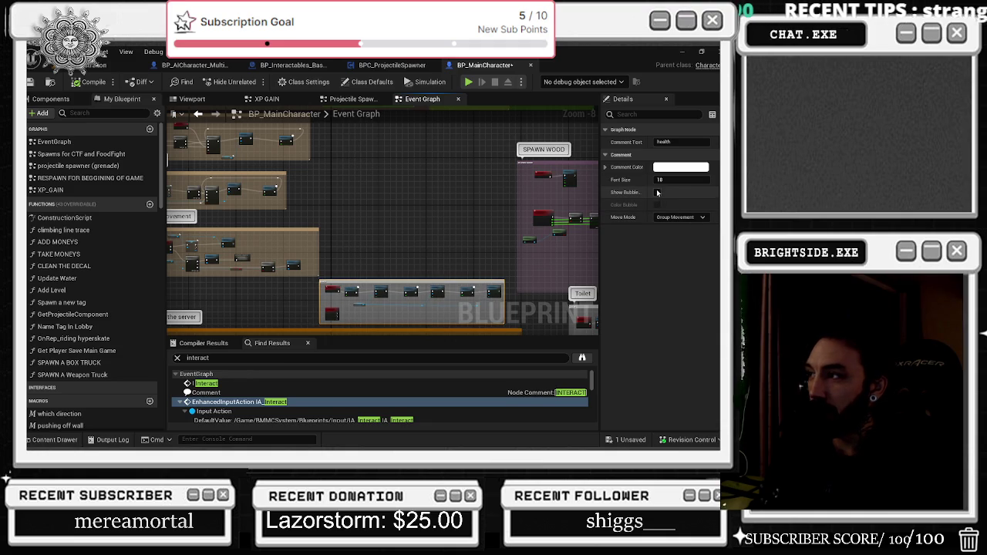
click(657, 192)
- Widen the large top comment box to the right, then deselect it
mouse_move(320, 222)
mouse_down()
mouse_move(320, 278)
mouse_move(237, 361)
mouse_up()
mouse_move(337, 222)
mouse_down()
mouse_move(285, 236)
mouse_move(228, 281)
mouse_up()
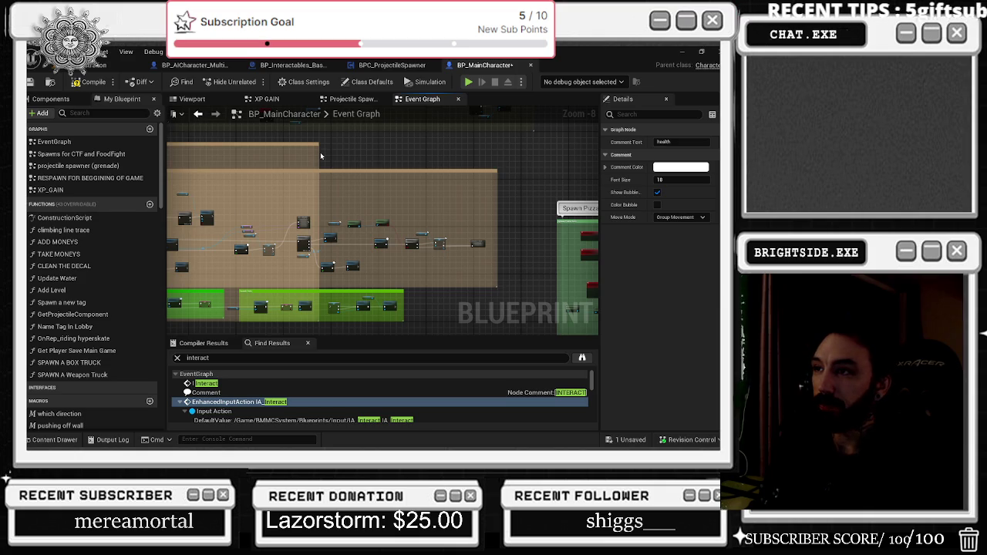
mouse_move(320, 154)
mouse_down()
mouse_move(515, 162)
mouse_move(491, 190)
mouse_move(250, 291)
mouse_move(298, 238)
mouse_up()
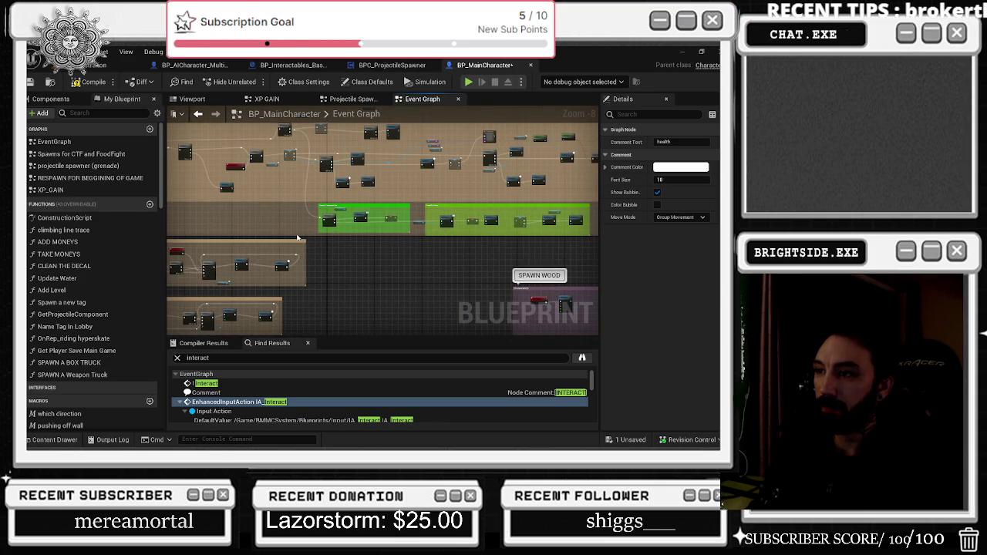
click(298, 238)
scroll(344, 237, up, 4)
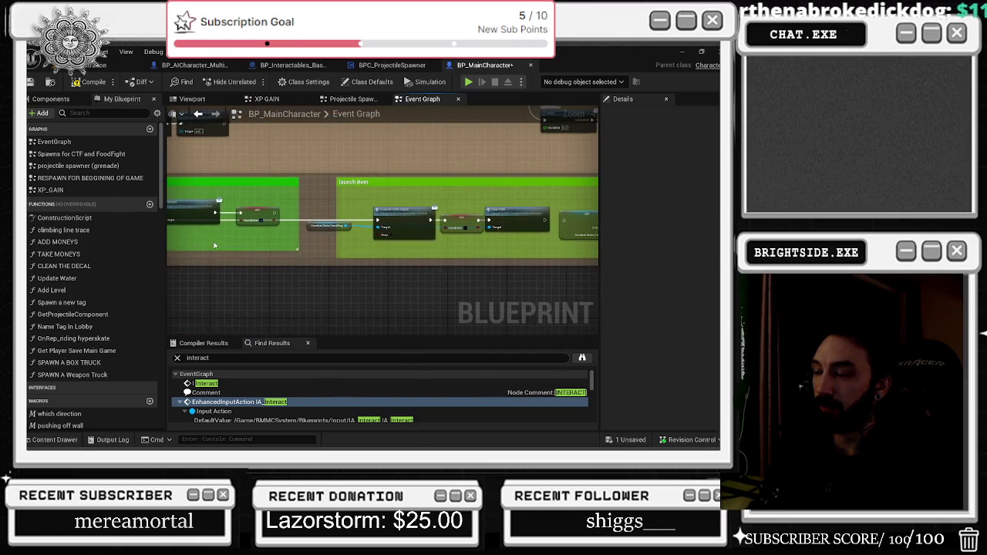
- Select the Combat State Handling node and compile BP_MainCharacter
scroll(322, 225, up, 1)
scroll(323, 225, up, 1)
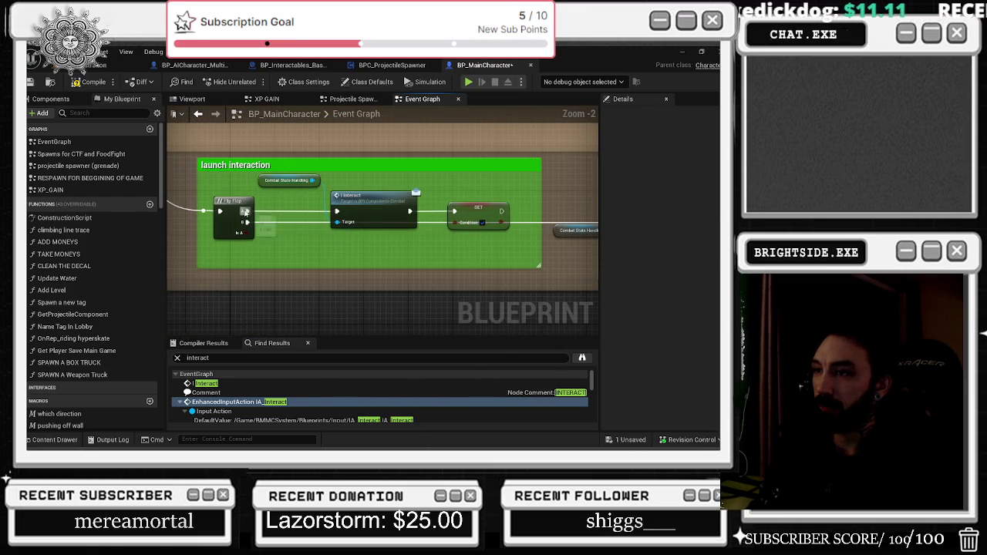
click(252, 188)
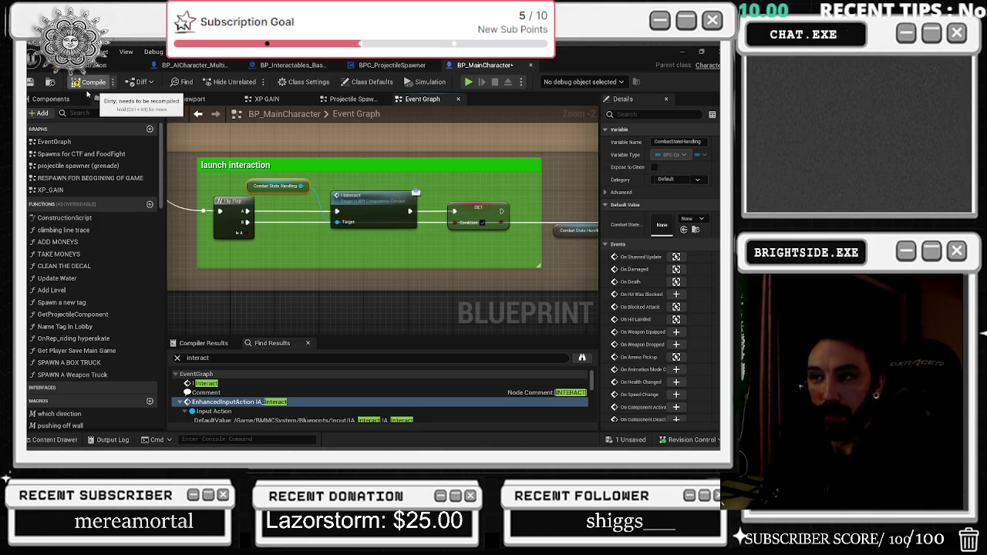
click(94, 83)
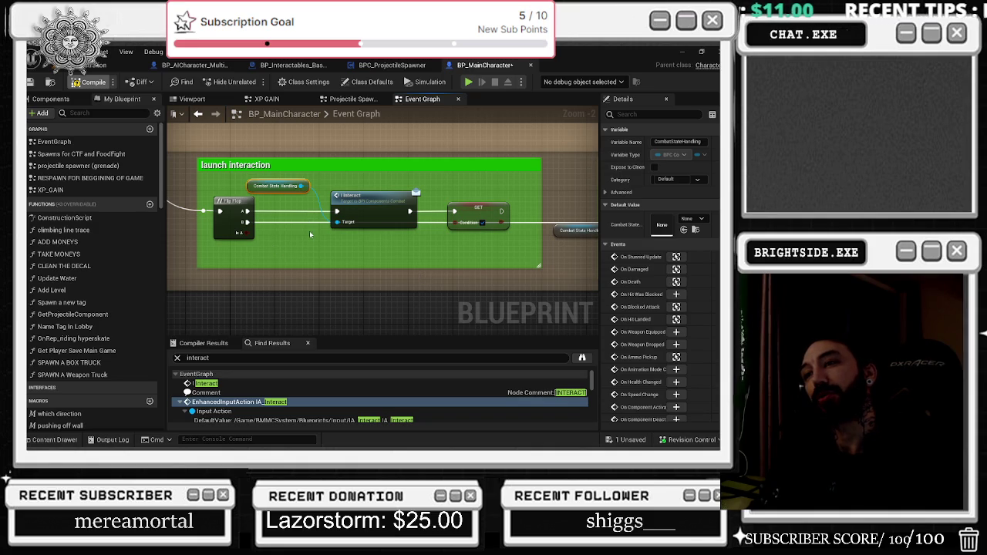
- Select the Flip Flop, Interact and SET nodes and pan toward the launch item block
scroll(267, 252, down, 2)
right_click(267, 252)
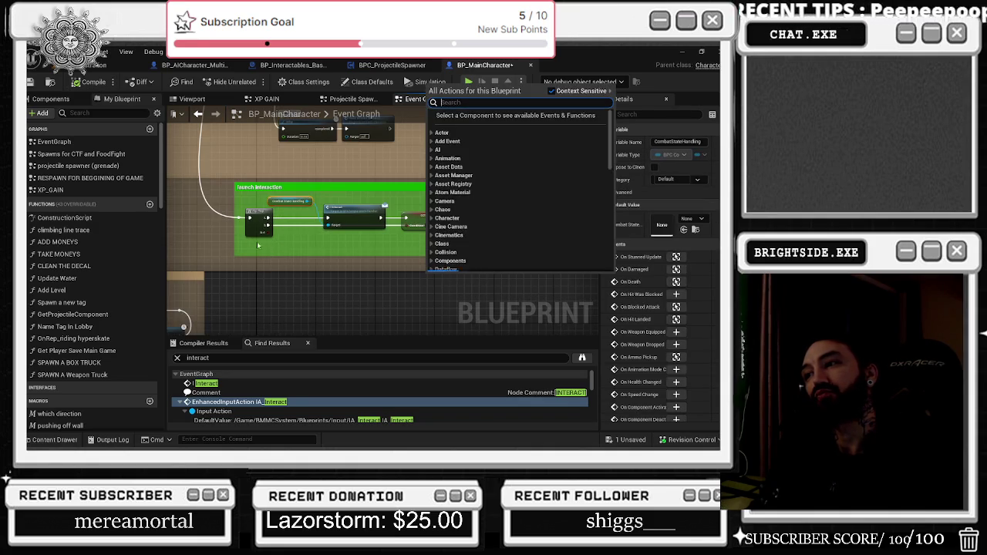
scroll(196, 226, up, 2)
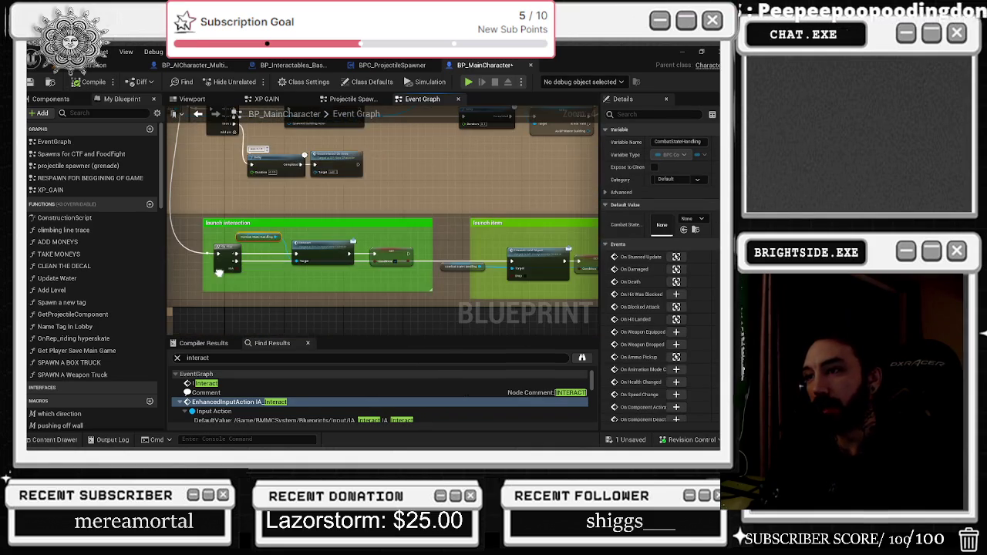
drag(196, 227, 425, 283)
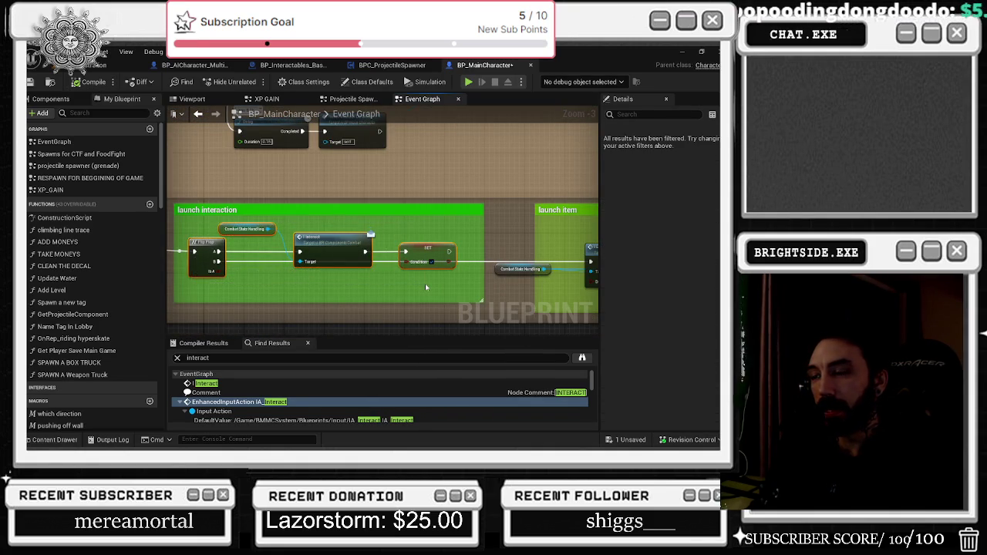
mouse_move(373, 255)
mouse_down()
mouse_move(237, 172)
mouse_move(412, 231)
mouse_move(430, 253)
mouse_up()
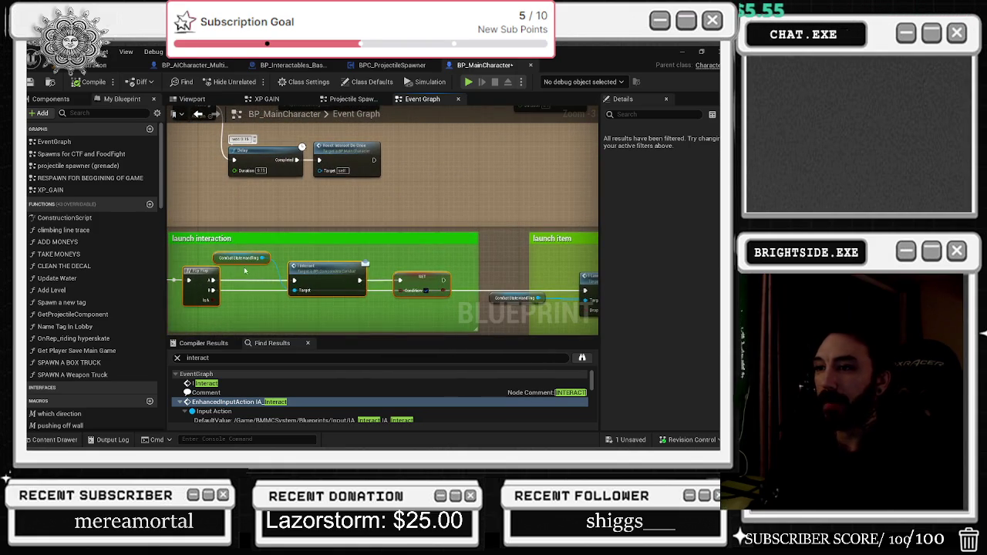
- Show the Components list, select CombatStateHandling, and browse to the launch item comment
click(50, 99)
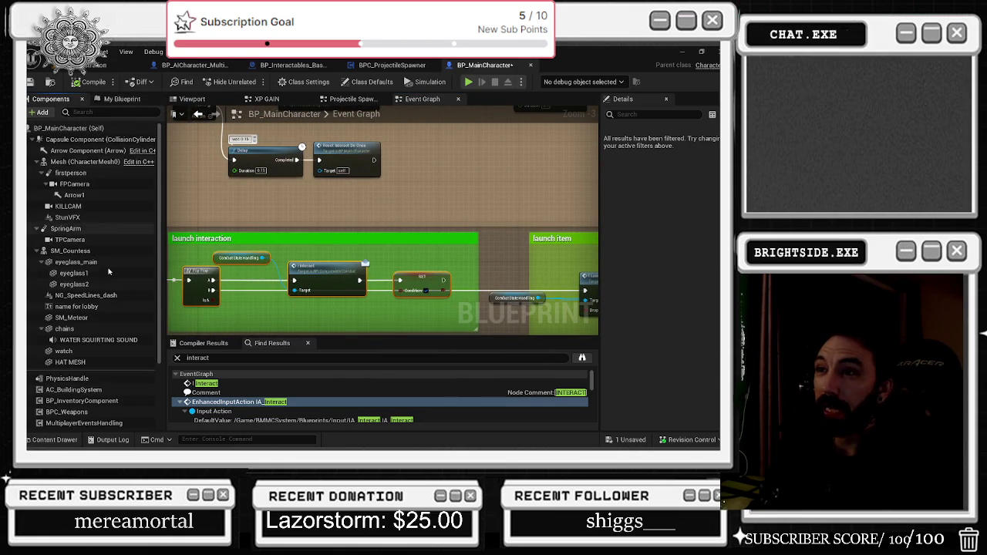
click(239, 257)
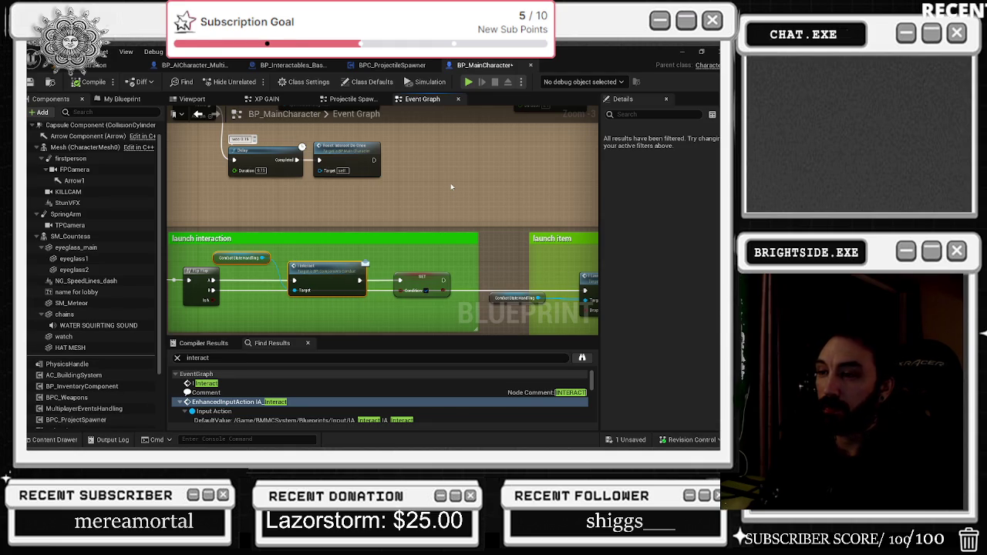
drag(449, 184, 663, 316)
mouse_move(385, 224)
mouse_down()
mouse_move(397, 221)
mouse_move(293, 247)
mouse_move(242, 272)
mouse_up()
mouse_move(362, 331)
mouse_down()
mouse_move(374, 300)
mouse_move(356, 263)
mouse_up()
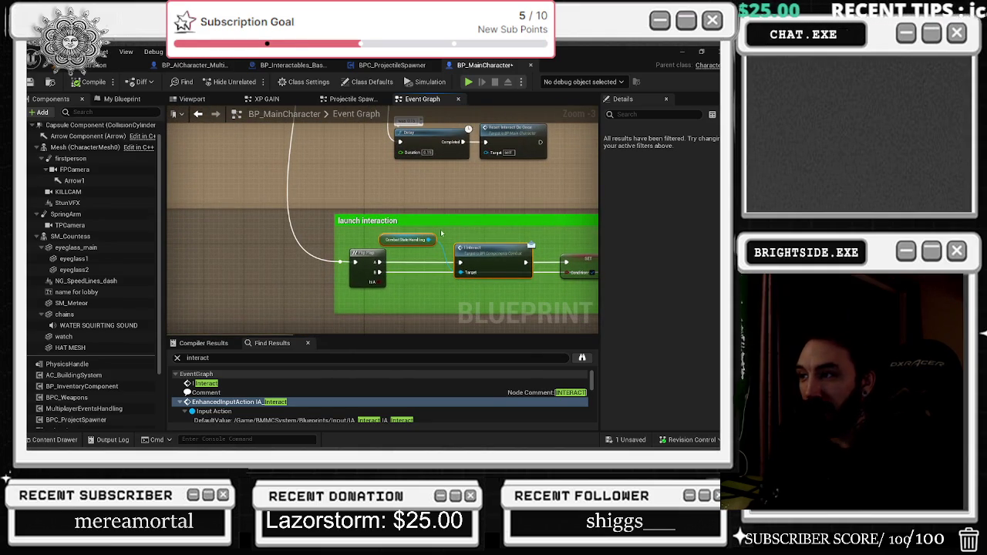
click(197, 270)
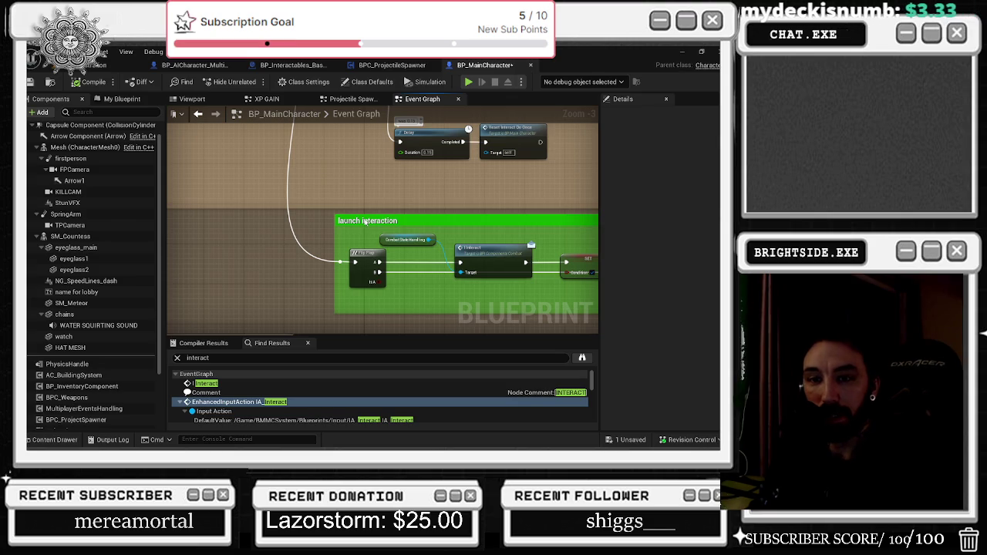
right_click(366, 222)
mouse_move(351, 232)
mouse_down()
mouse_move(309, 218)
mouse_move(220, 247)
mouse_up()
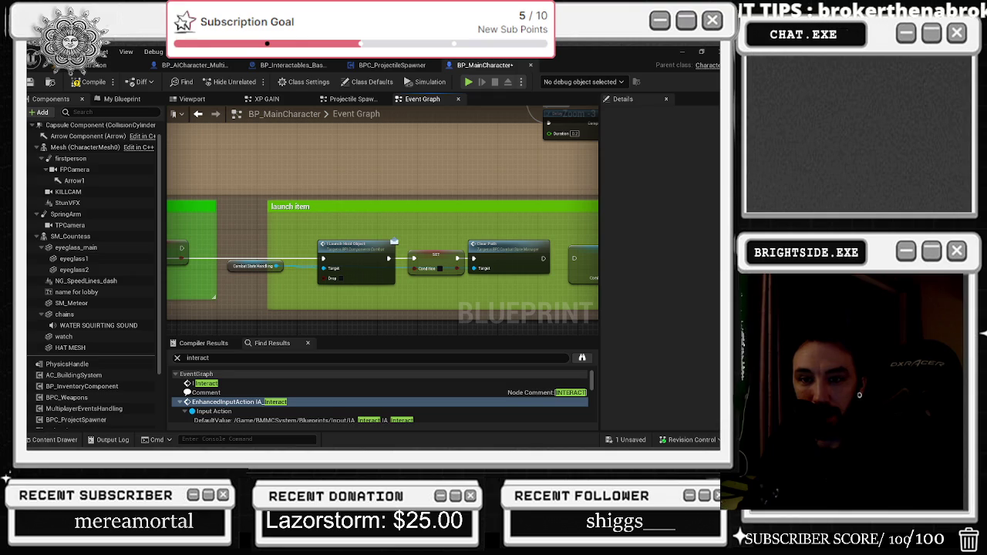
- Bring up OBS, make its window taller and scroll through the Streamlabs chat
key(alt+Tab)
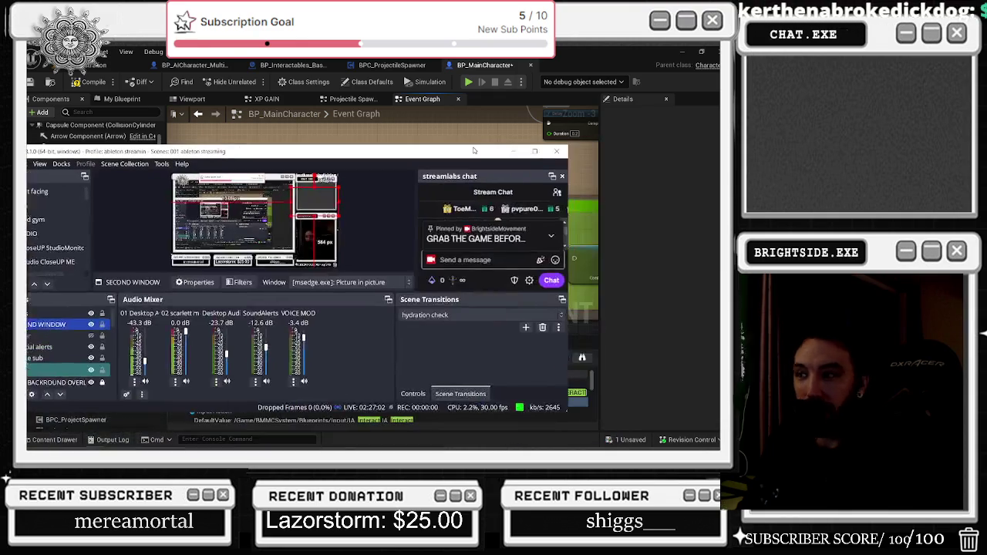
drag(308, 145, 309, 54)
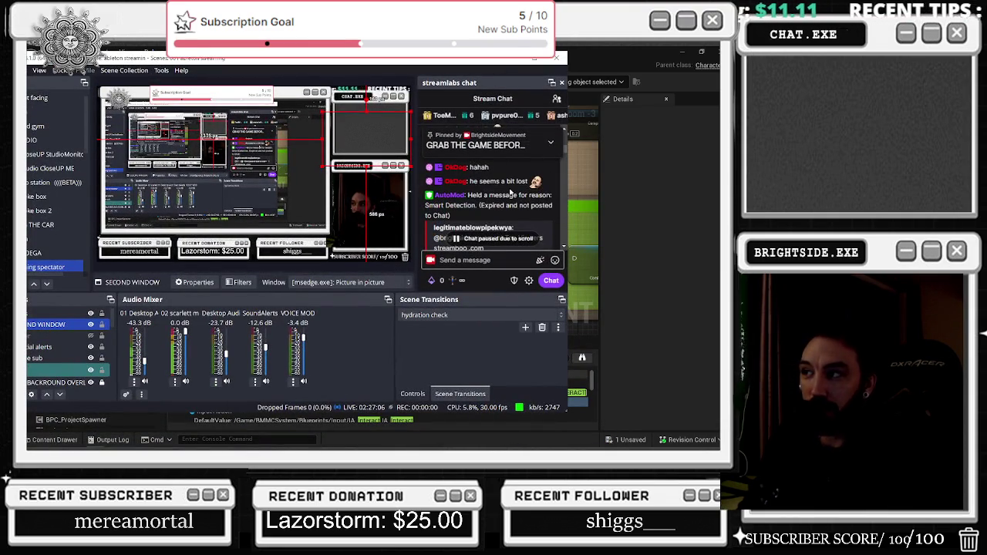
scroll(466, 201, down, 5)
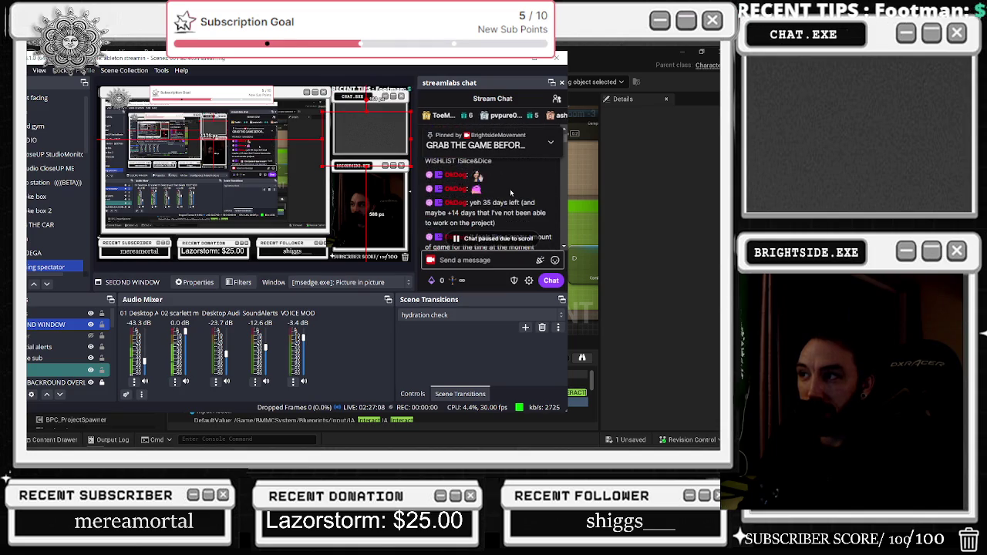
scroll(466, 201, down, 5)
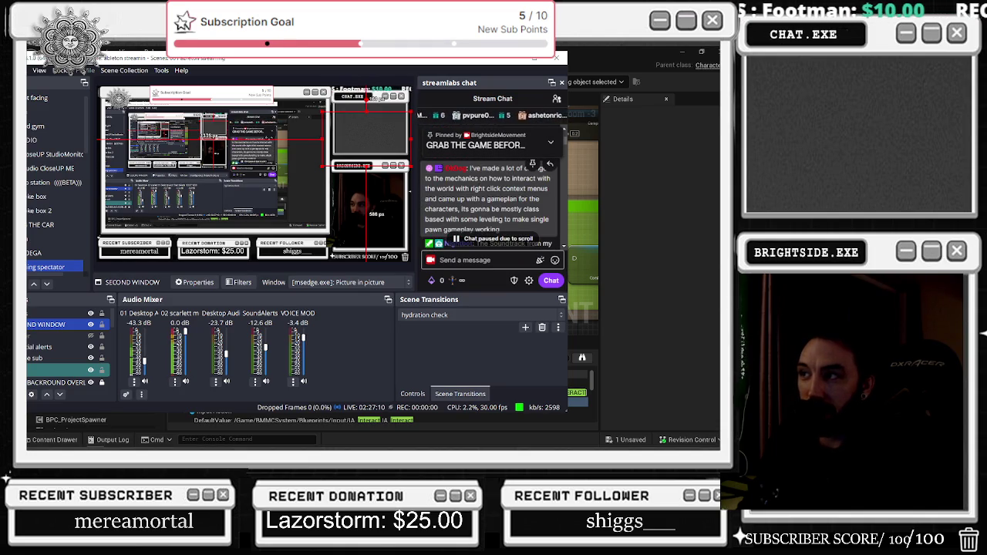
scroll(496, 199, down, 2)
scroll(496, 199, down, 2)
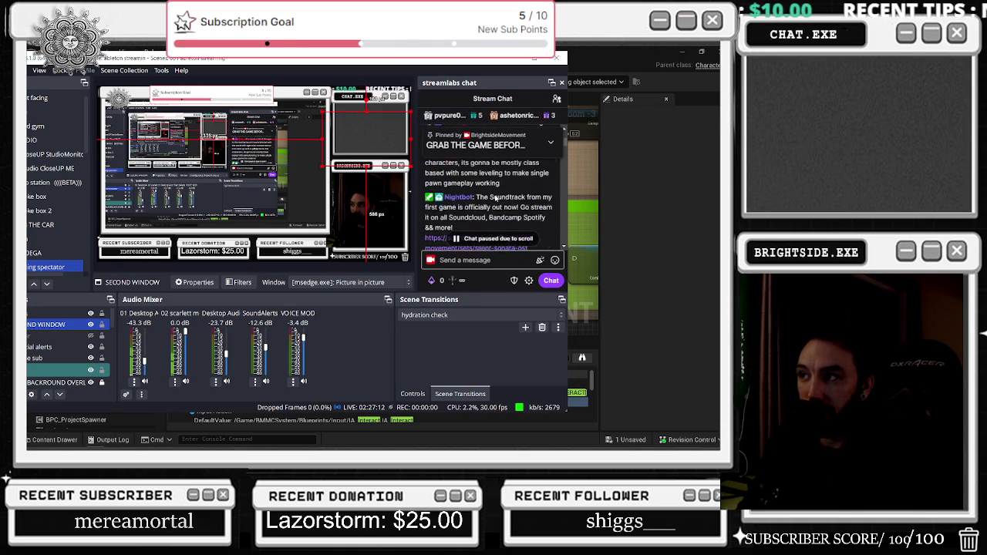
scroll(497, 202, down, 6)
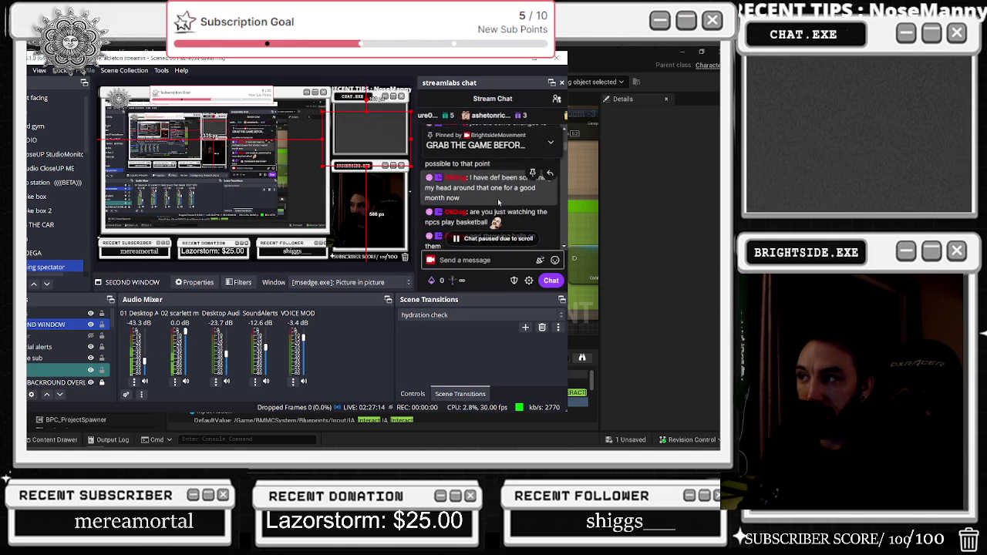
scroll(499, 207, down, 1)
scroll(494, 197, down, 1)
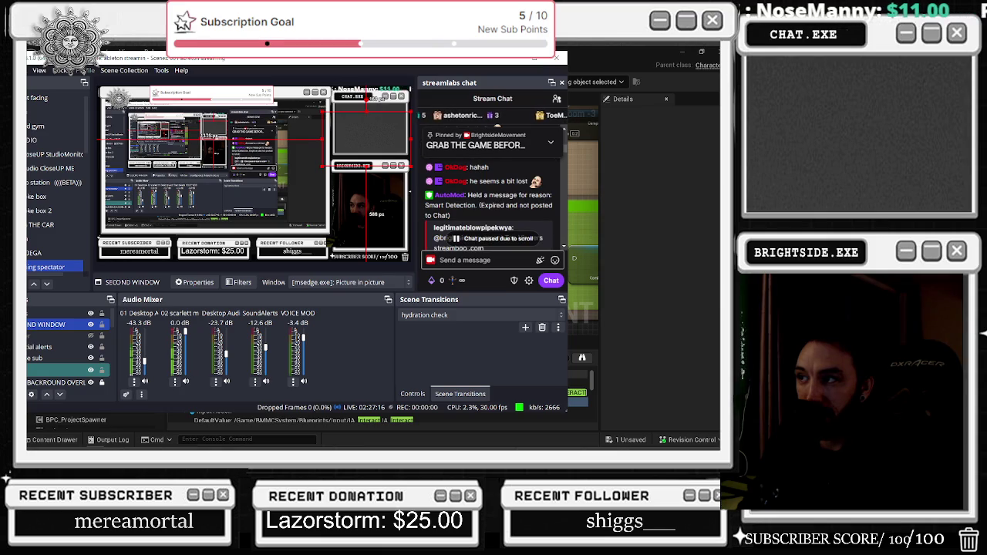
scroll(494, 191, down, 1)
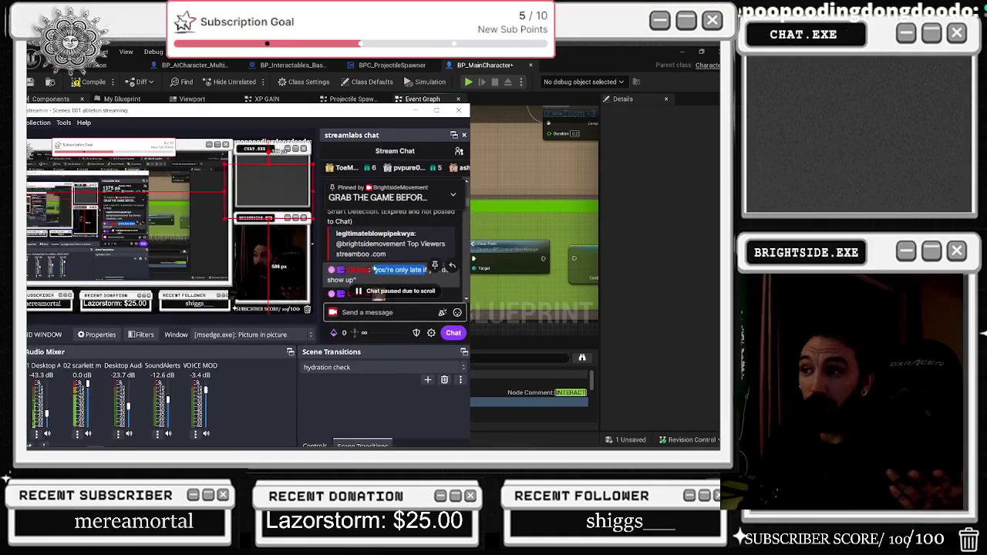
- Widen the OBS window, read further chat, then go back to the editor
drag(469, 273, 565, 272)
scroll(491, 237, down, 2)
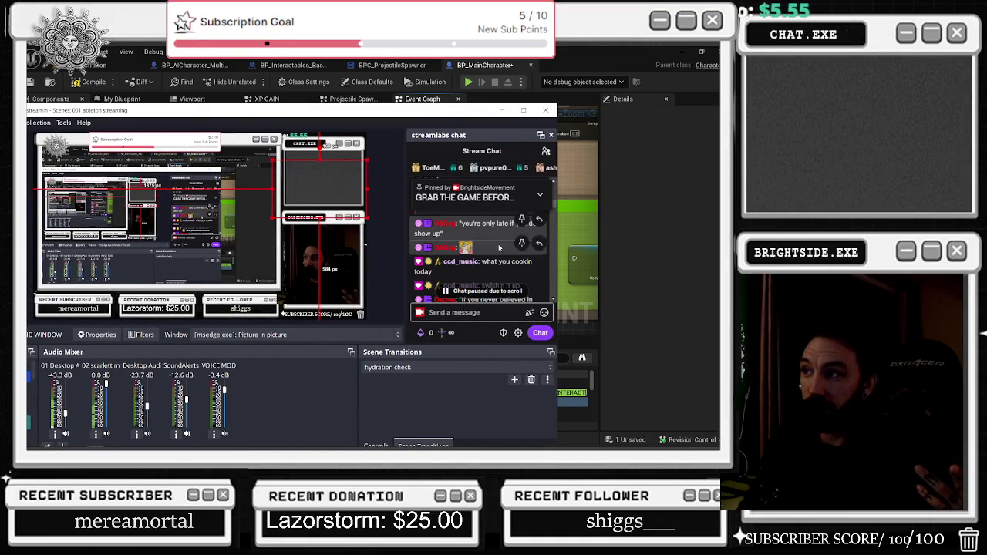
scroll(490, 237, down, 2)
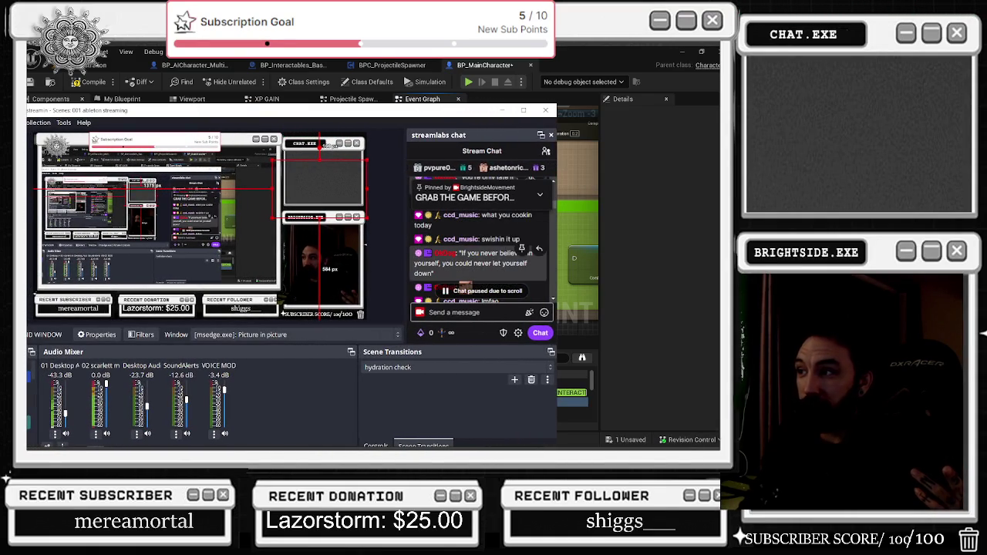
drag(454, 273, 442, 263)
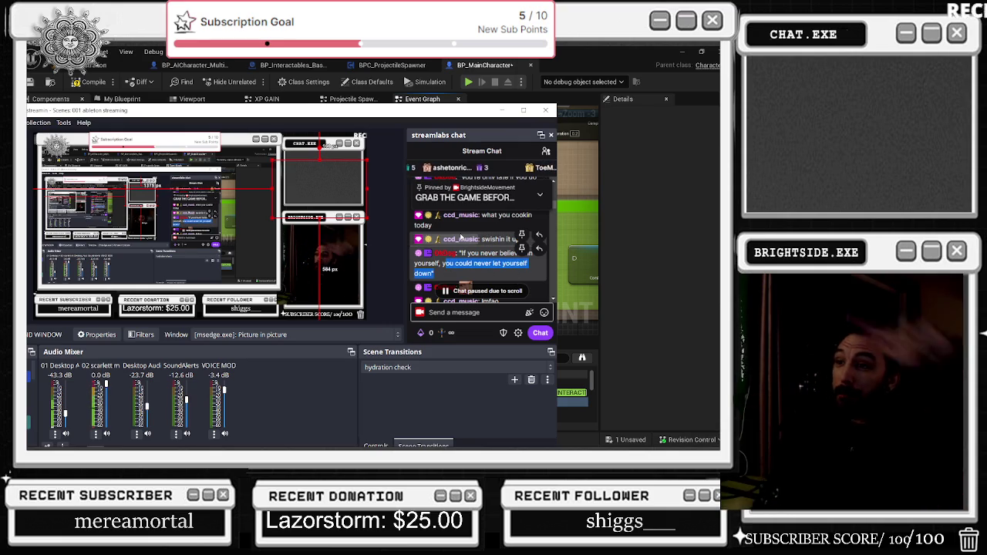
key(alt+Tab)
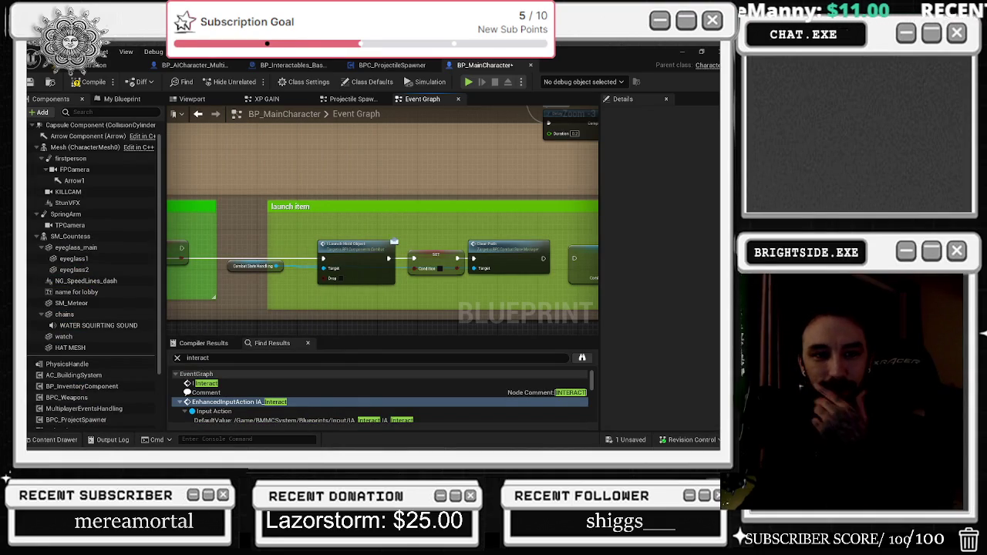
- Bring up the Windows task switcher to choose another program
key(alt+Tab)
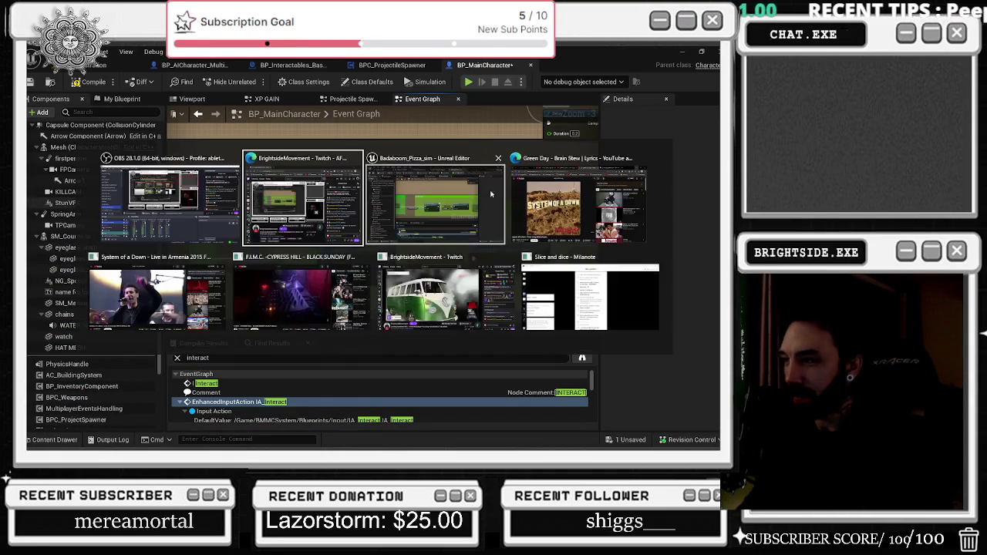
- Bring the browser forward and switch to the Green Day 'Brain Stew' lyrics video tab
click(291, 299)
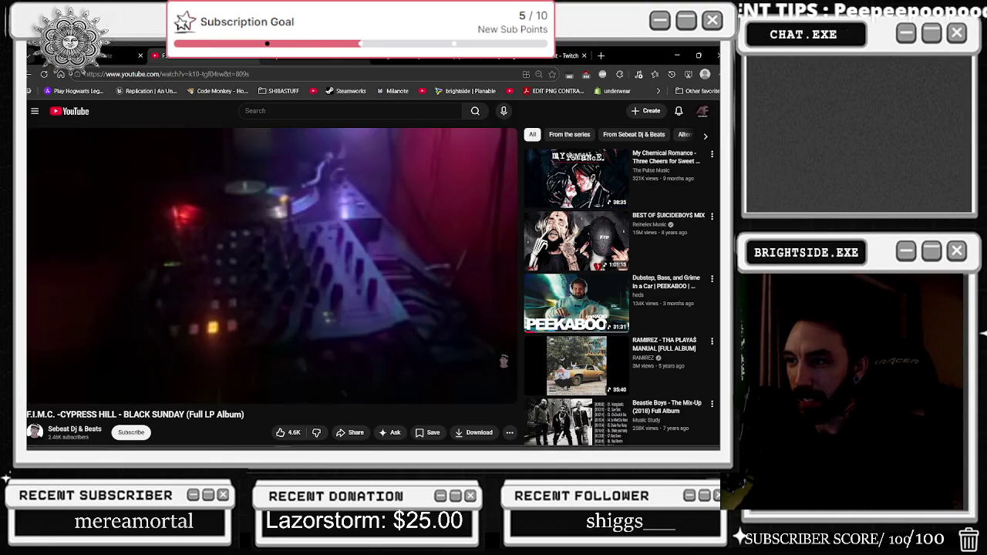
click(251, 60)
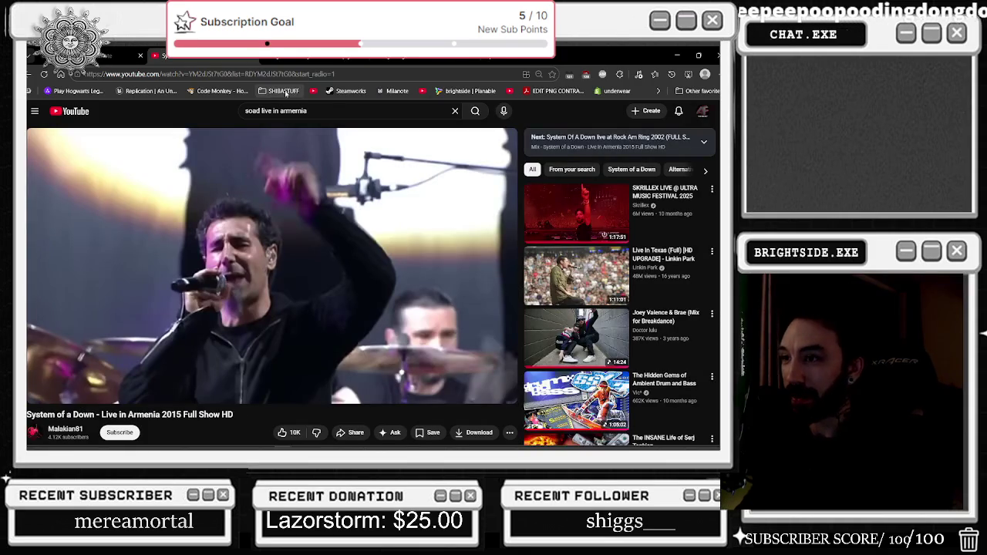
click(316, 60)
- Lower the video's playback speed from 1.00x to 0.95x
click(461, 392)
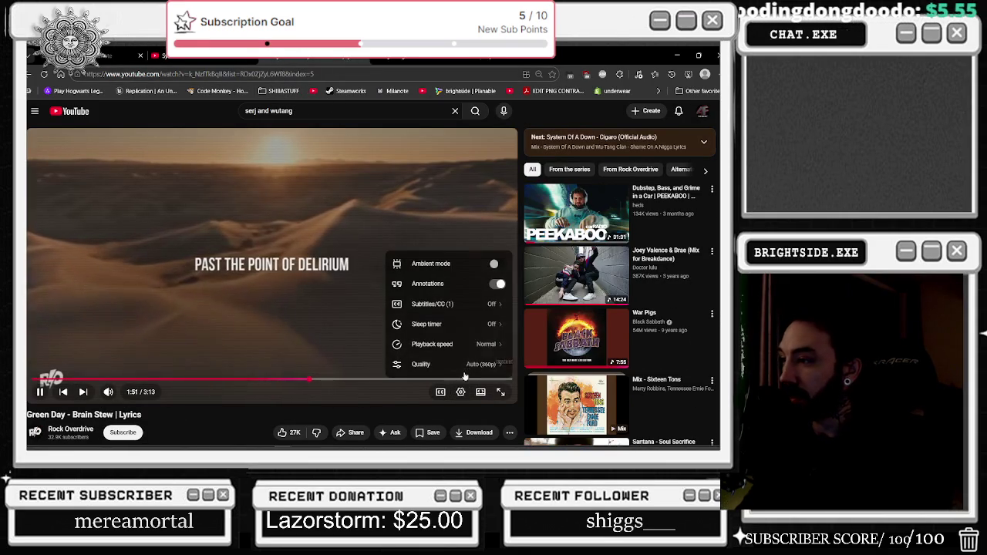
click(417, 346)
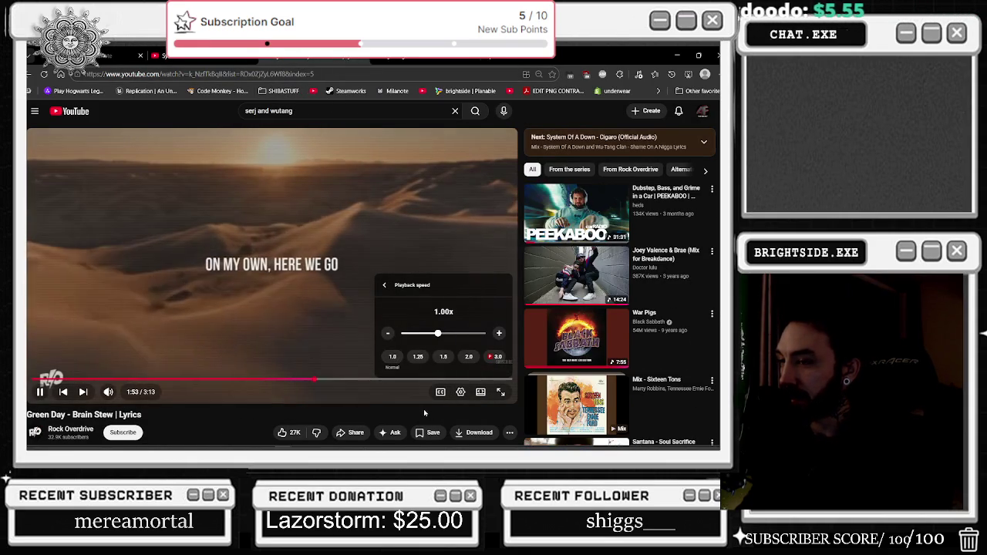
click(388, 334)
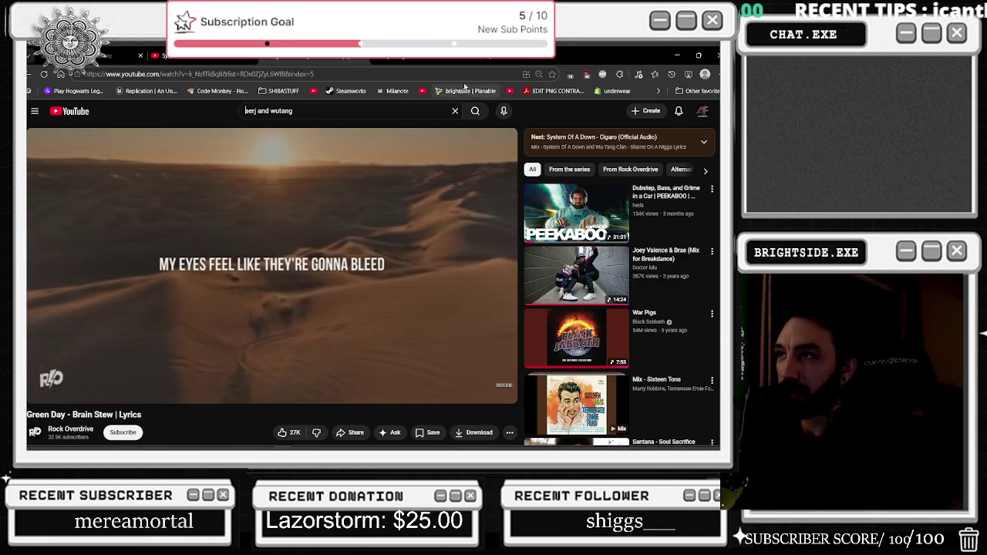
key(ctrl+l)
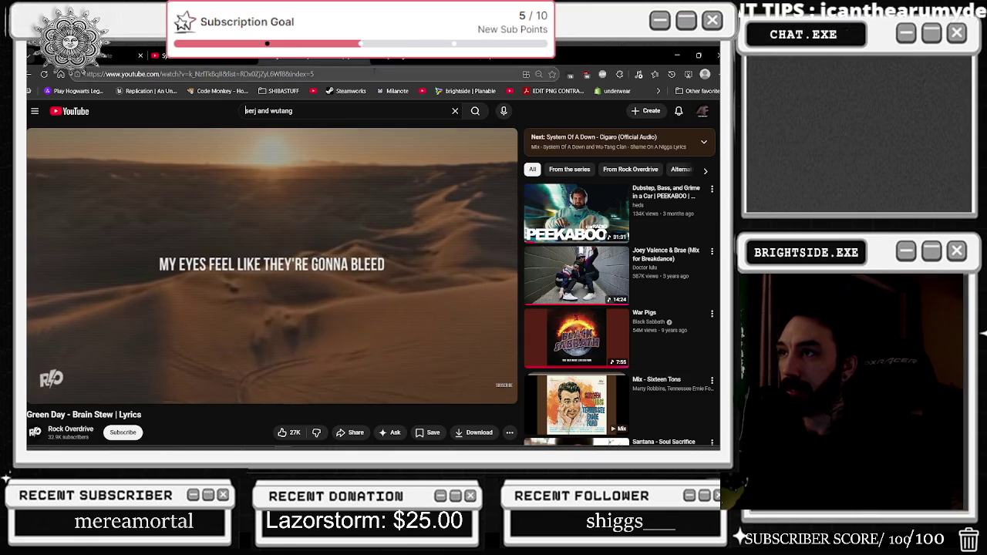
- Search Google for 'soundcloud brightsidemovement' and open the artist's SoundCloud profile
text(soundclopud)
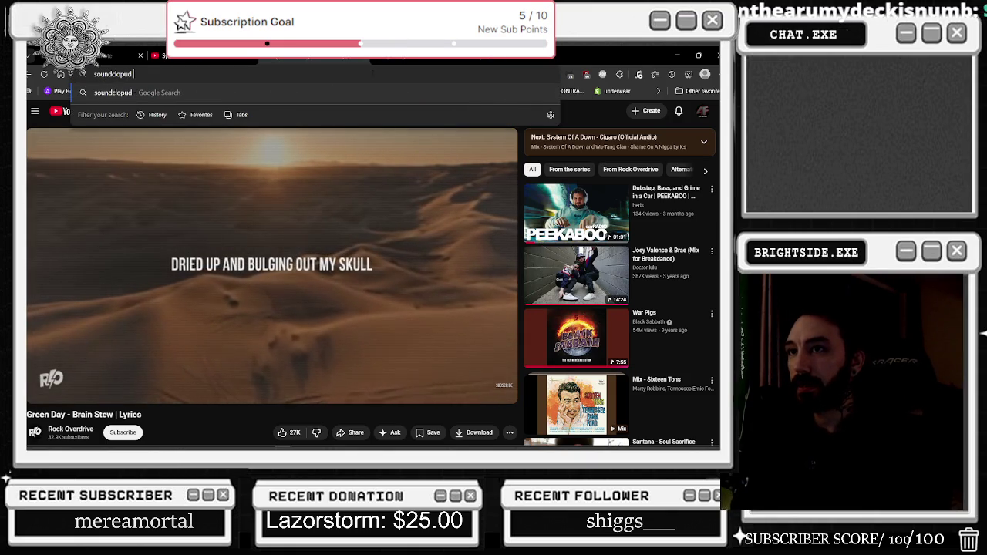
key(ctrl+t)
text(so)
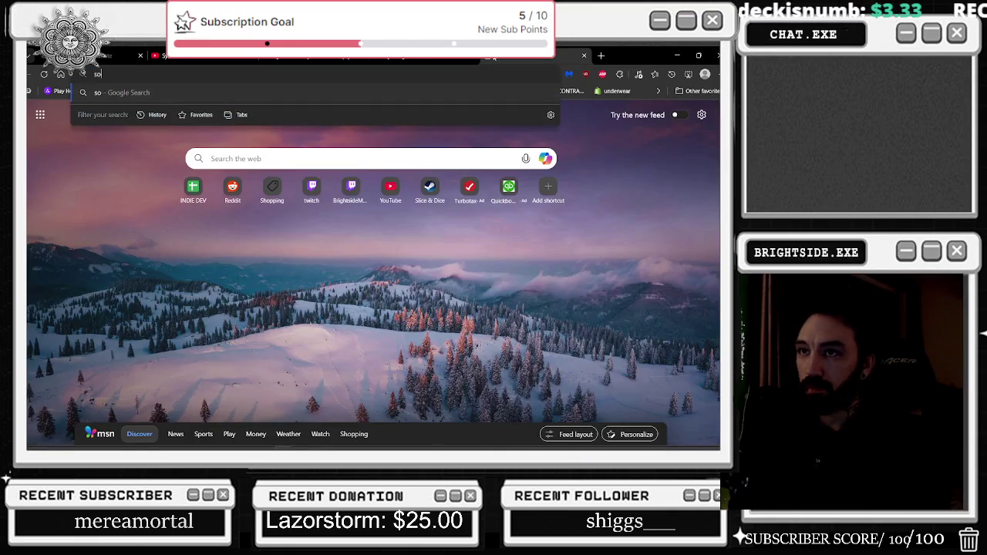
text(undcloud brightsi)
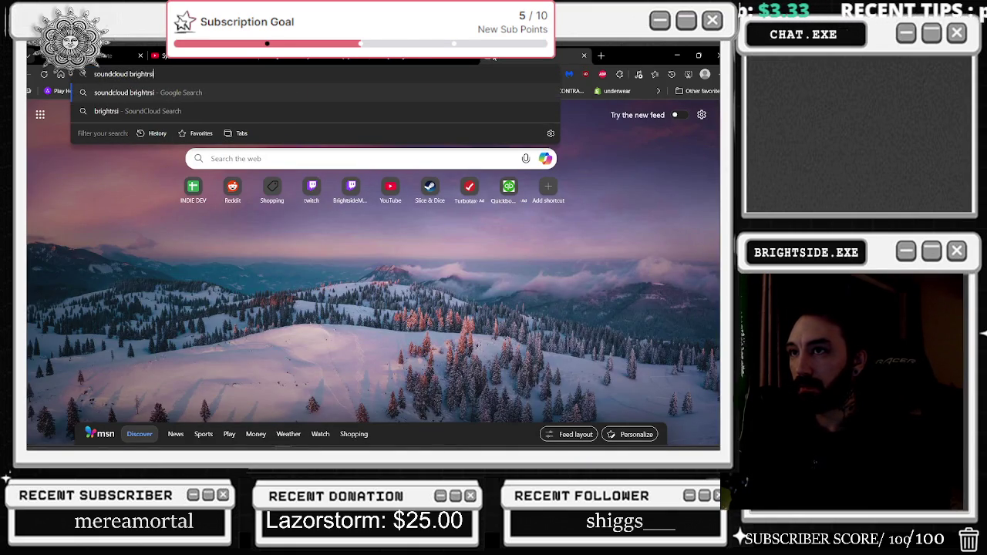
text(demovement)
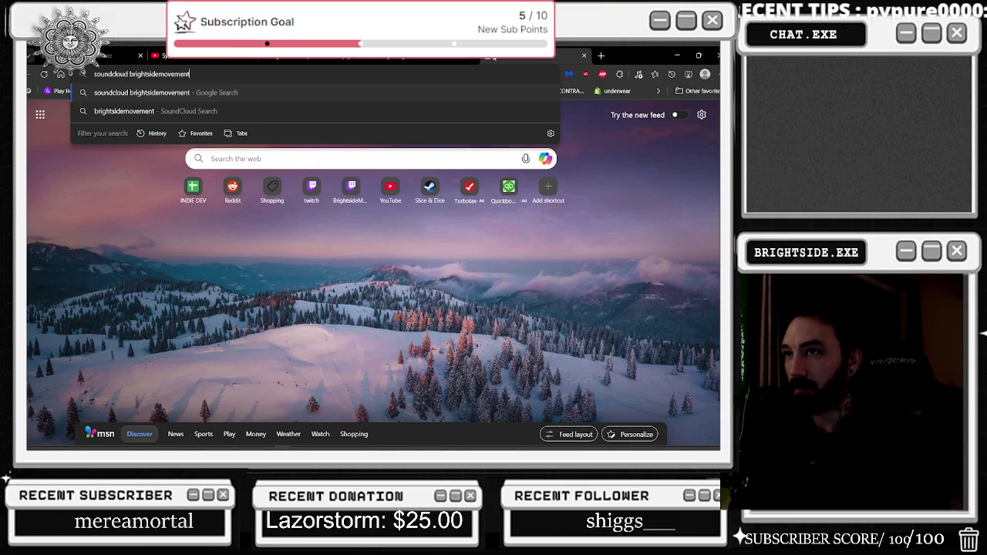
key(Return)
click(113, 213)
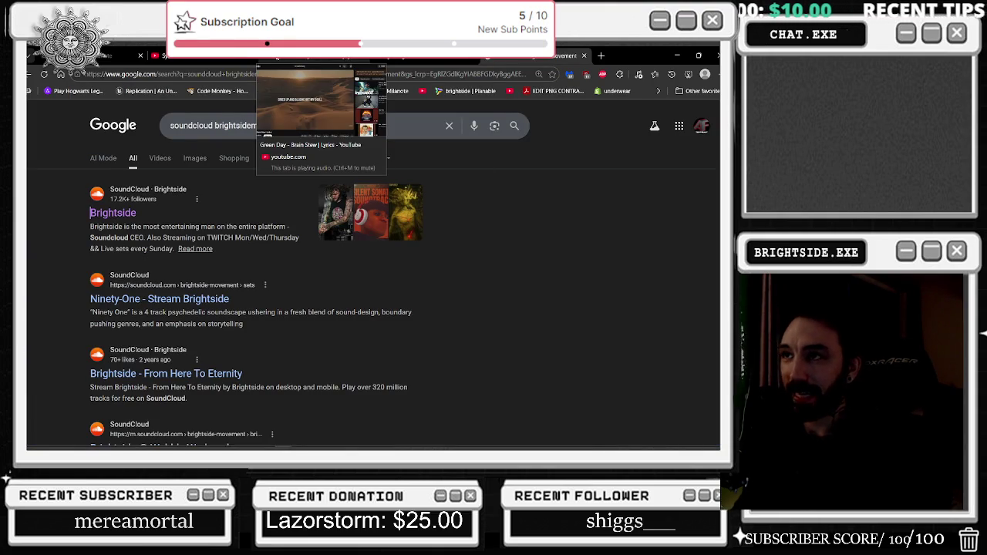
click(112, 213)
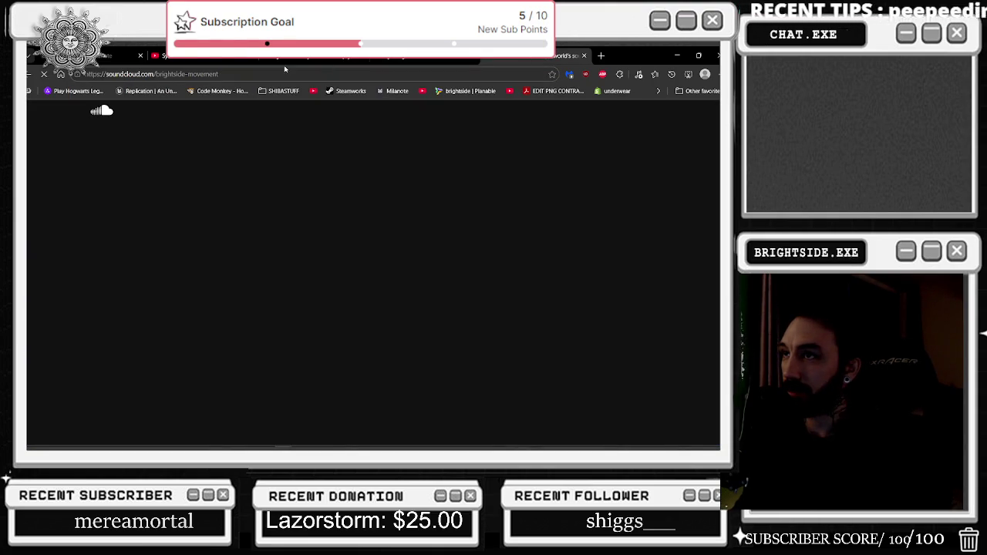
- Browse the profile, open its Playlists page and scroll down to the Mixes playlist
scroll(253, 207, down, 5)
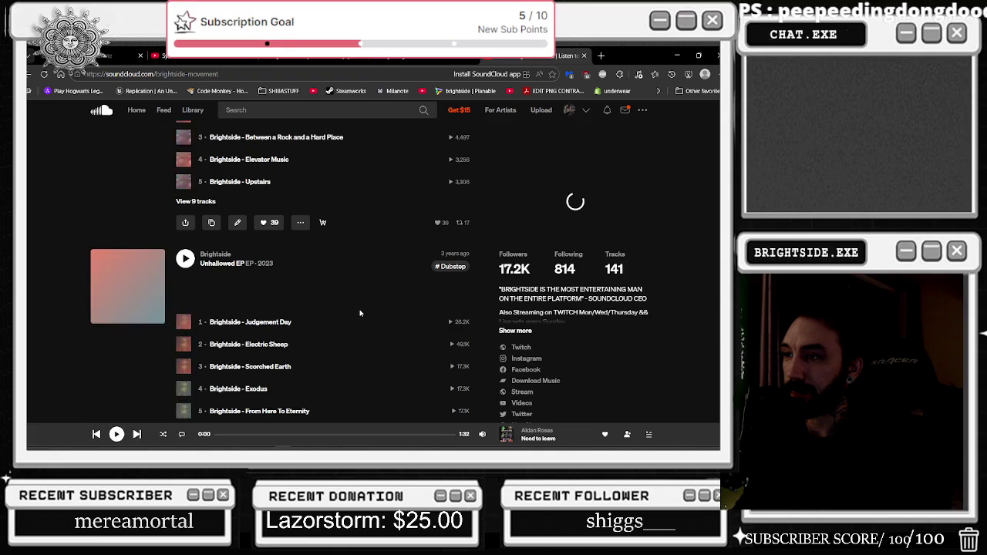
scroll(253, 207, up, 3)
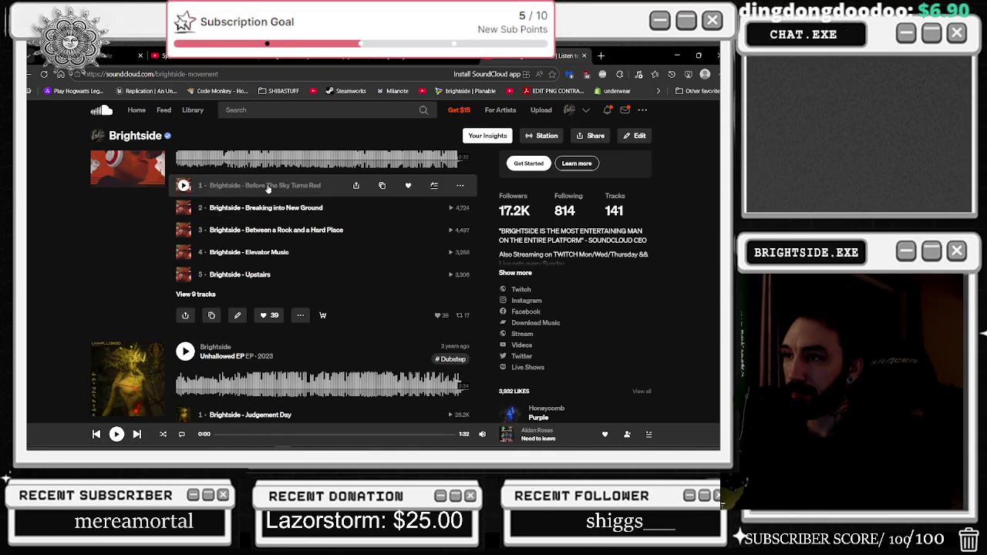
scroll(347, 269, down, 8)
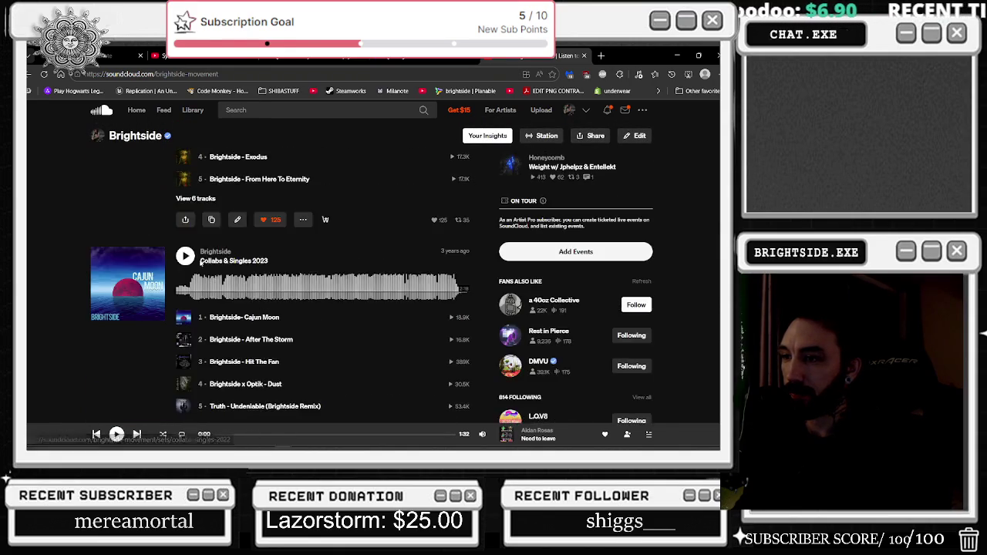
scroll(346, 270, down, 3)
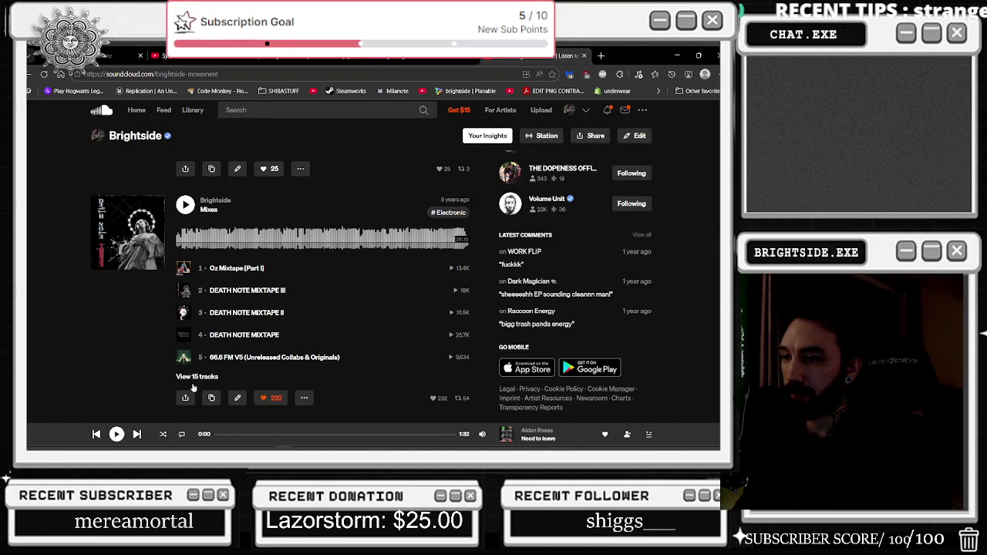
scroll(353, 308, up, 8)
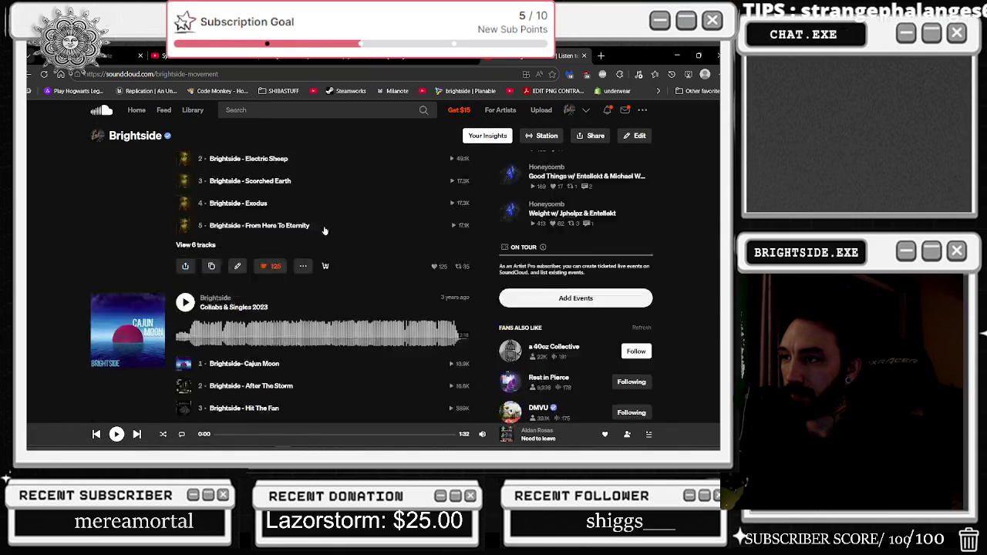
scroll(267, 223, up, 10)
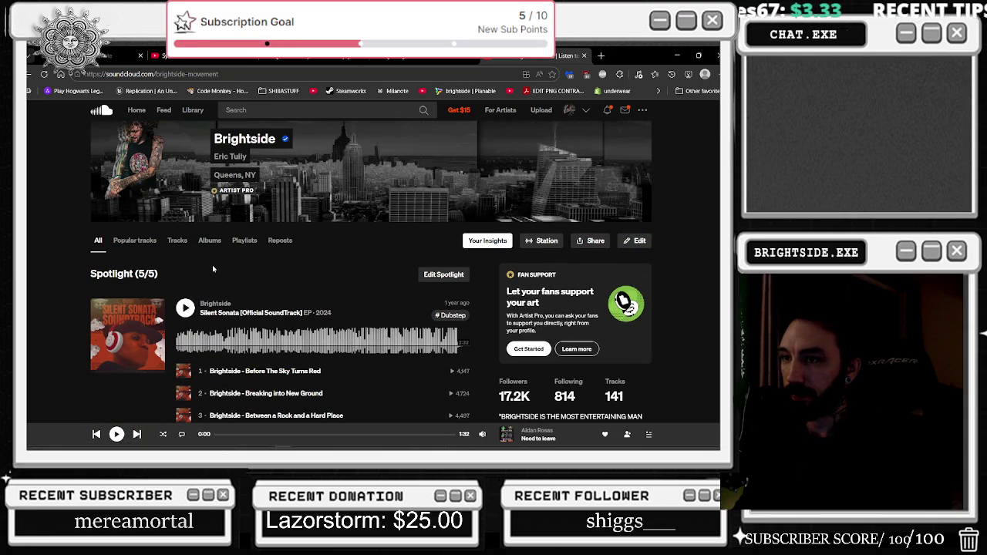
scroll(181, 243, down, 1)
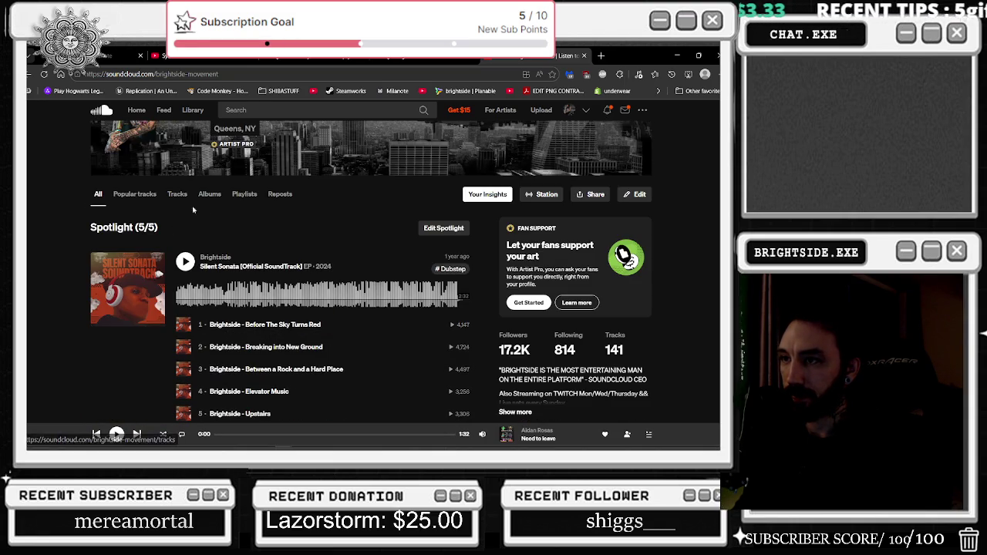
click(242, 196)
scroll(243, 223, down, 4)
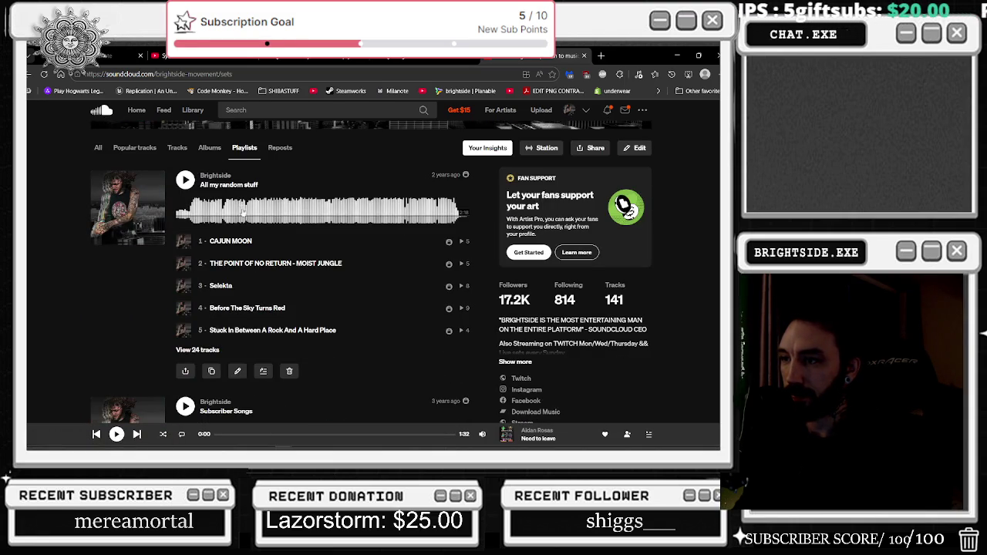
scroll(244, 236, down, 1)
scroll(244, 237, down, 4)
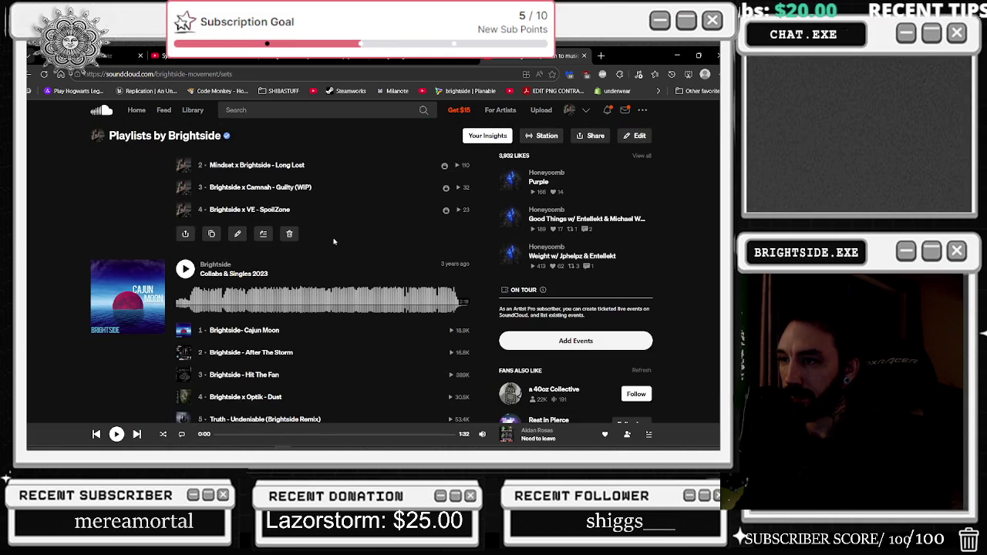
scroll(251, 270, down, 8)
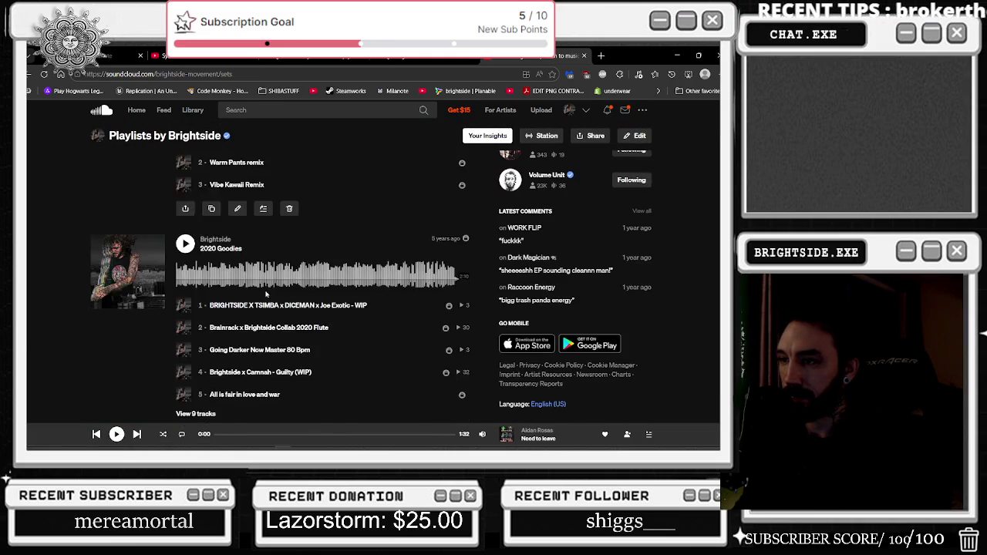
scroll(265, 295, down, 8)
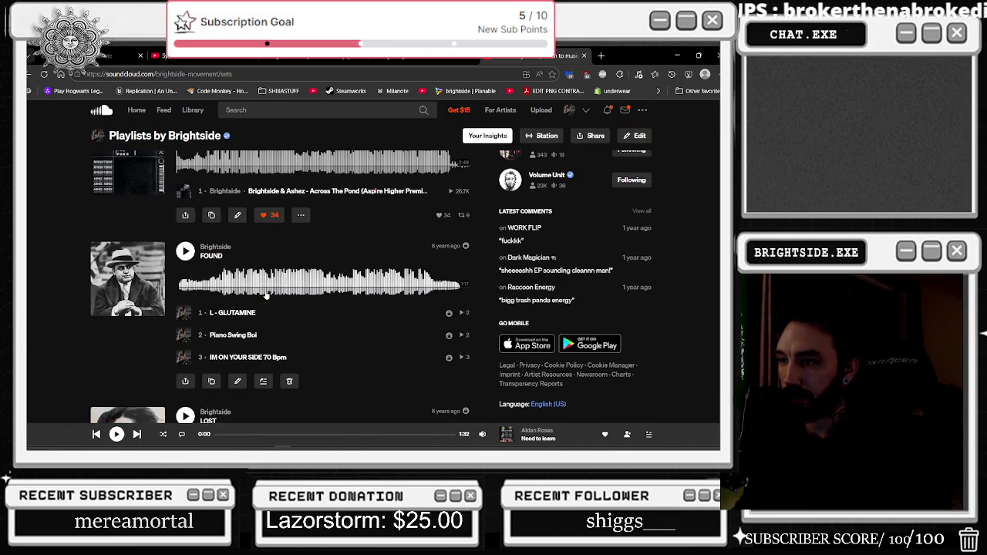
scroll(265, 295, down, 10)
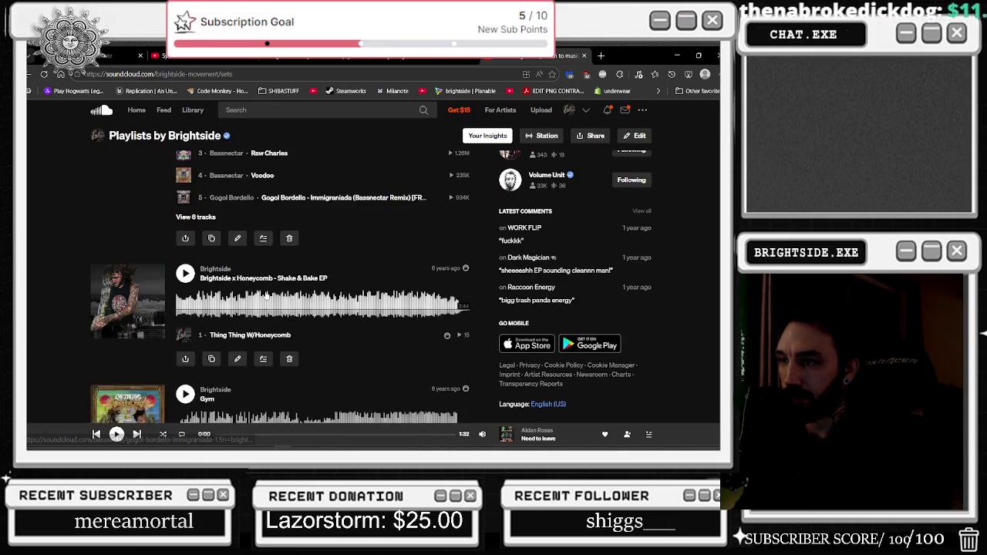
scroll(265, 295, down, 10)
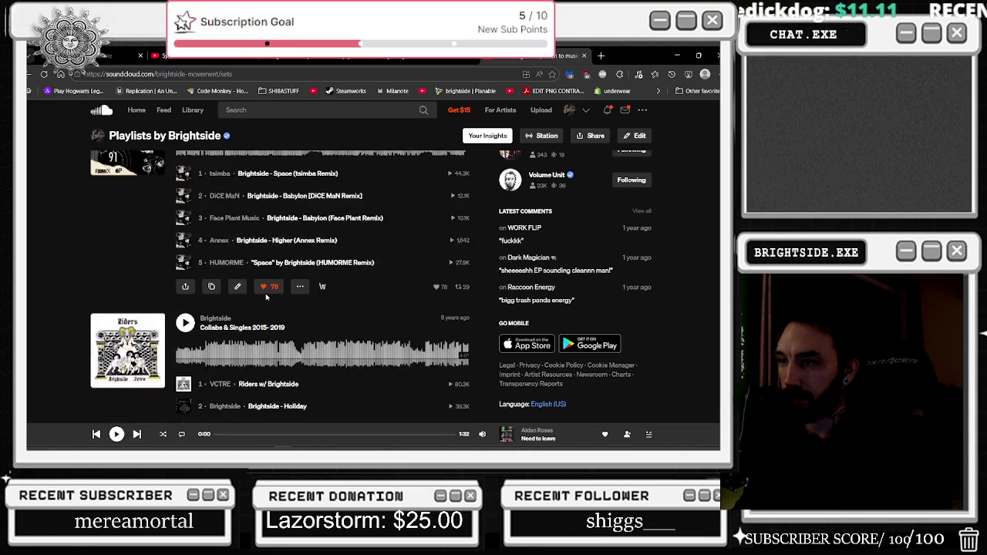
scroll(265, 295, down, 10)
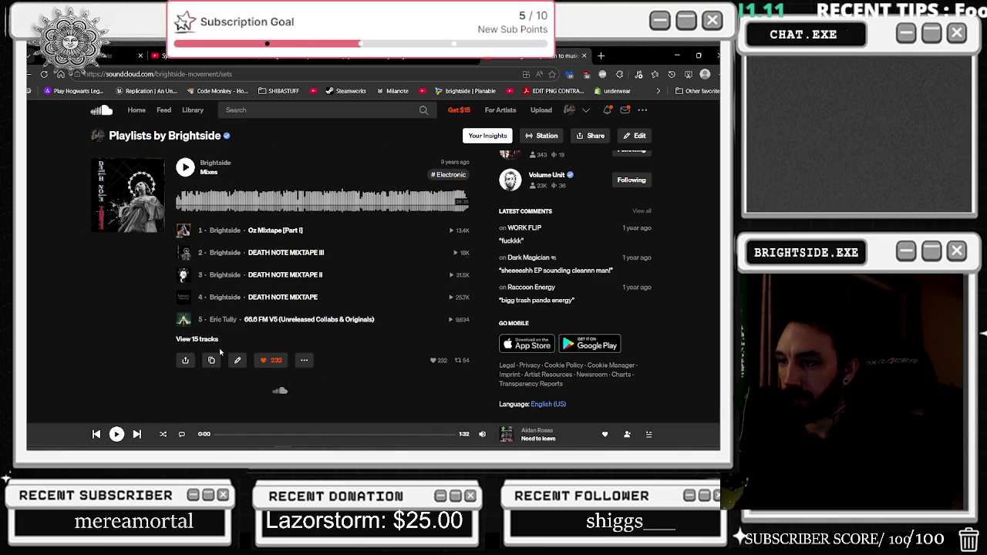
- Expand the Mixes playlist, view the Oz Mixtape [Part I] track page, then return to the playlists
click(199, 340)
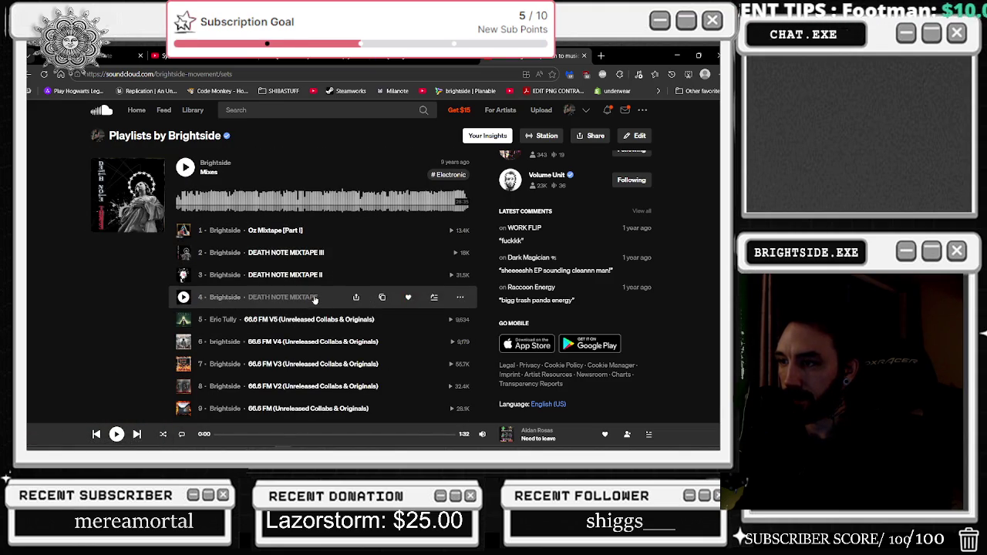
click(290, 231)
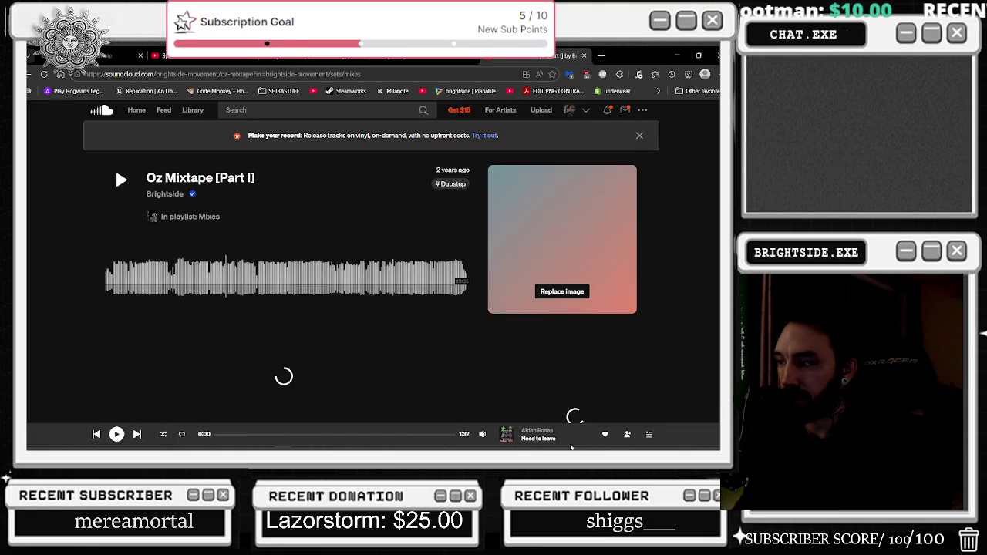
scroll(457, 389, down, 3)
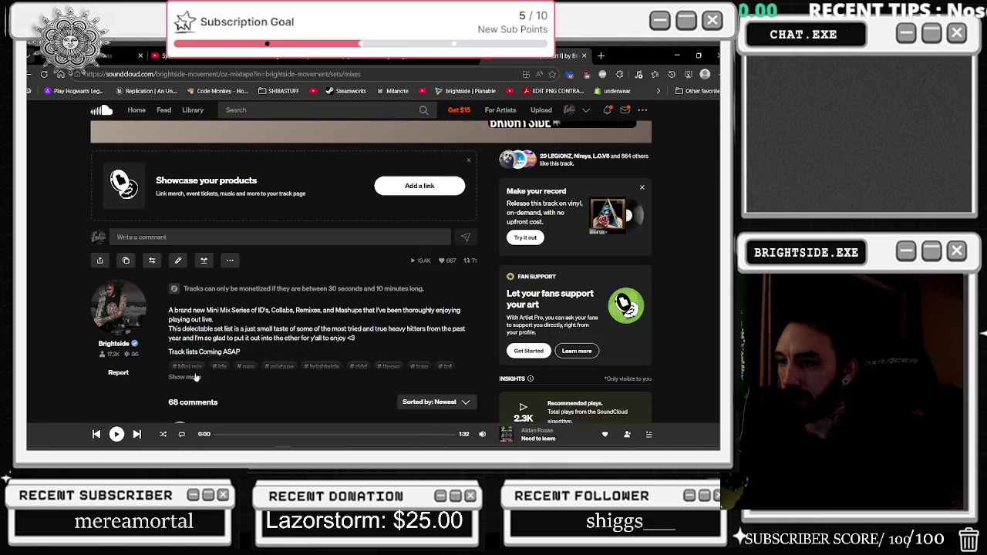
key(alt+Left)
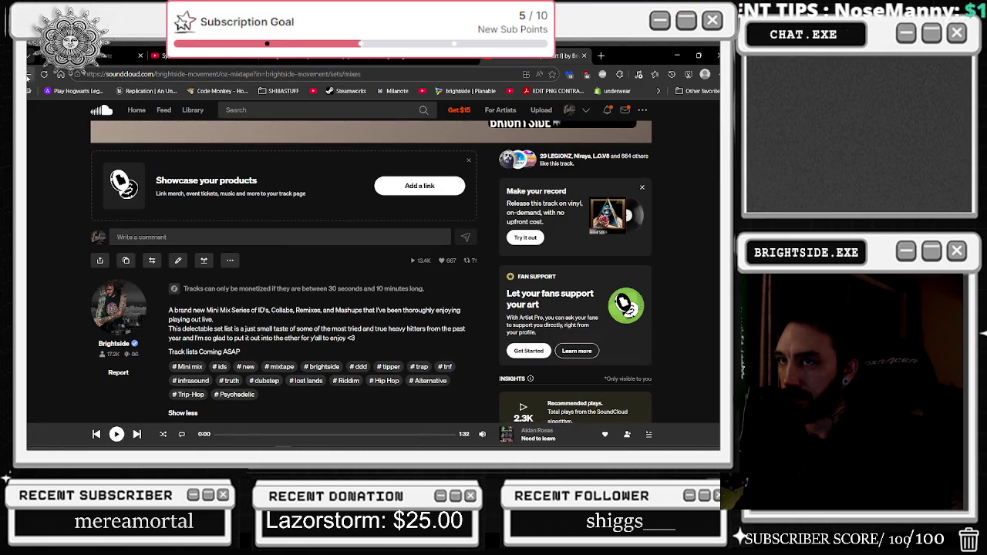
click(296, 275)
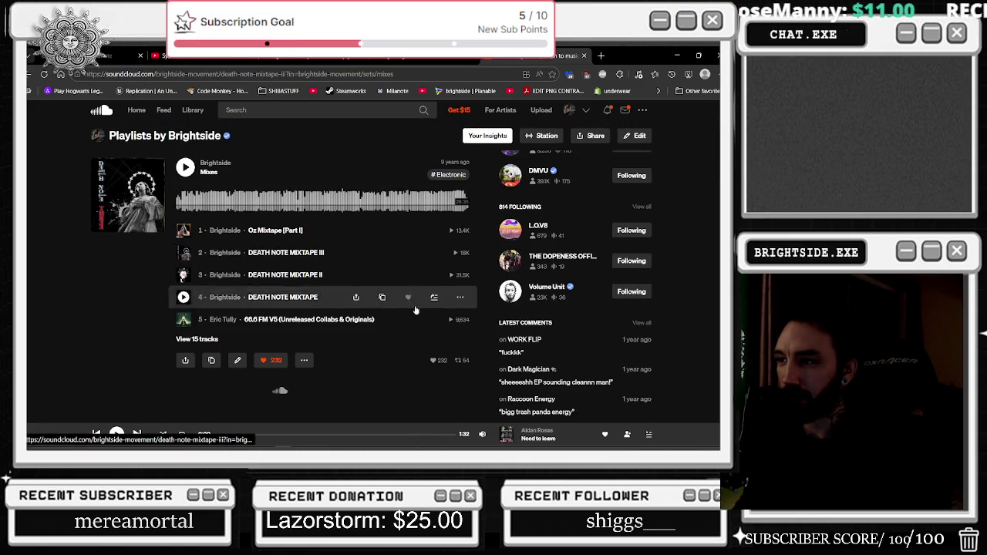
- Expand the DEATH NOTE MIXTAPE III description and scroll through its full track list
scroll(285, 302, down, 3)
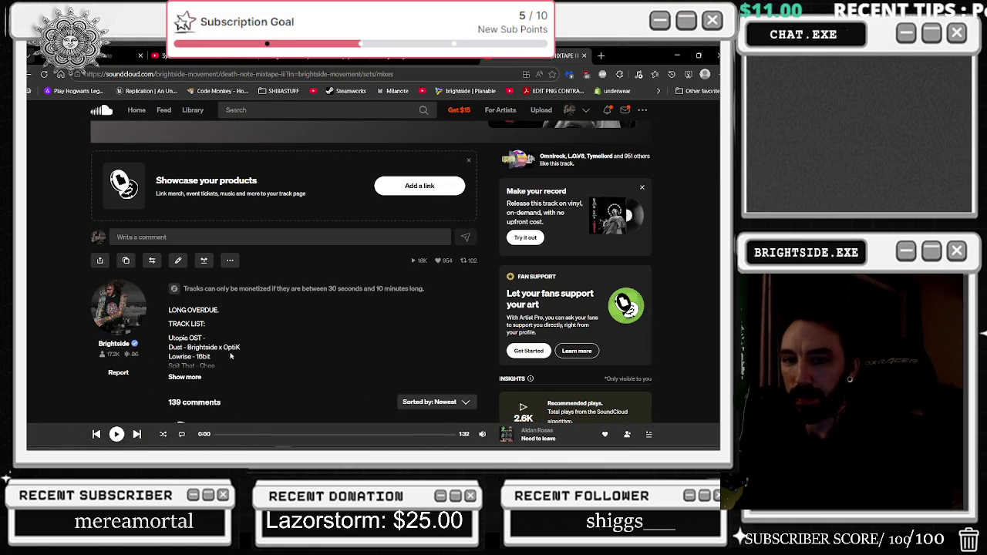
click(196, 375)
scroll(313, 363, down, 1)
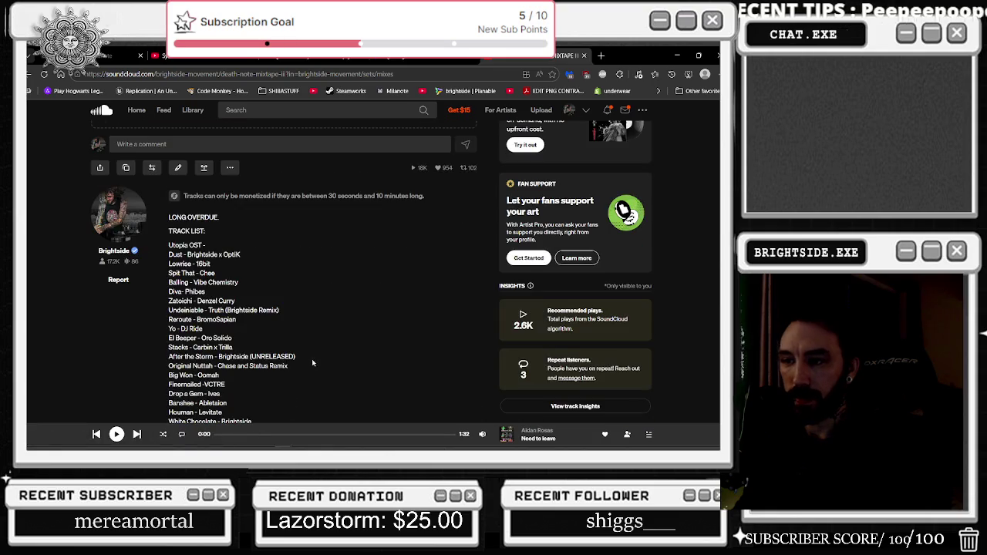
scroll(362, 275, down, 1)
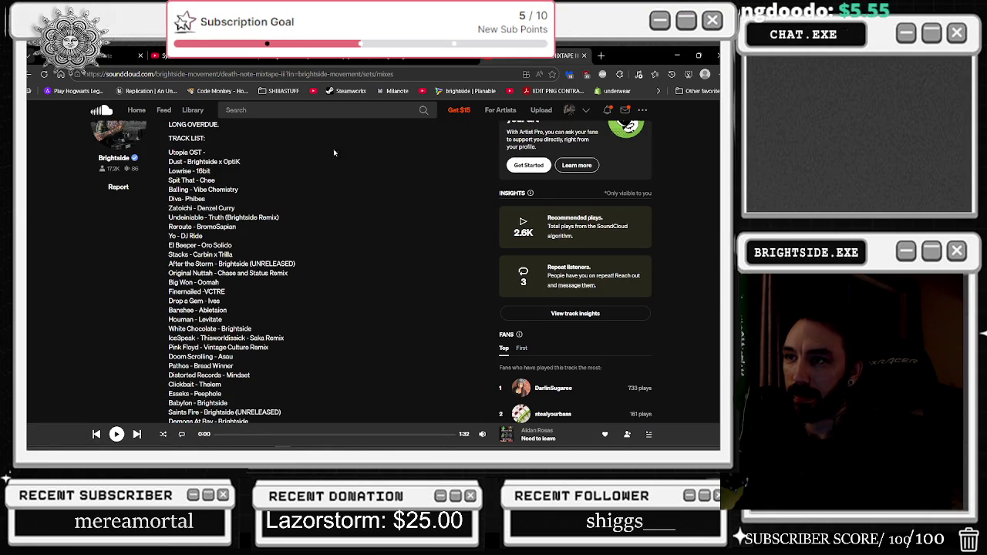
scroll(377, 180, down, 1)
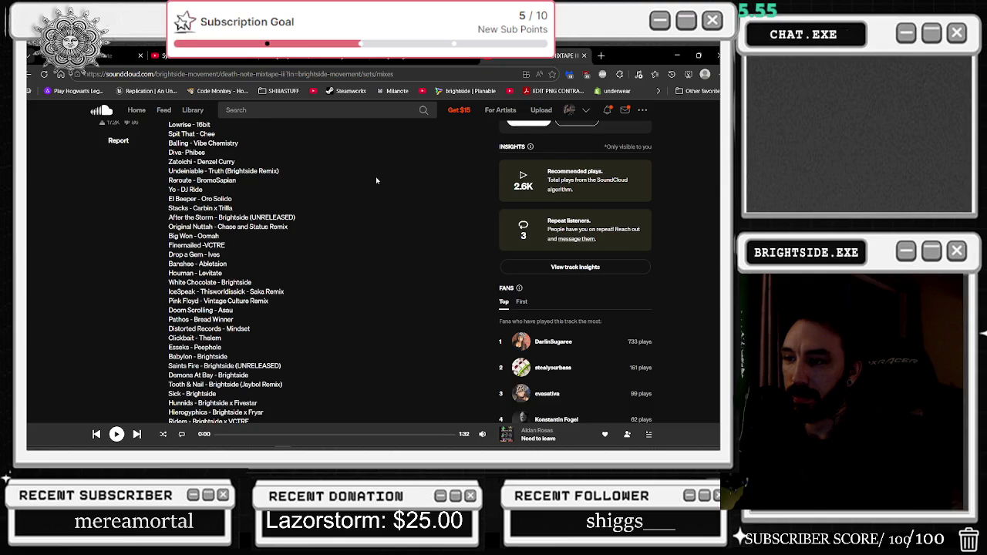
scroll(376, 180, down, 1)
scroll(376, 180, down, 1)
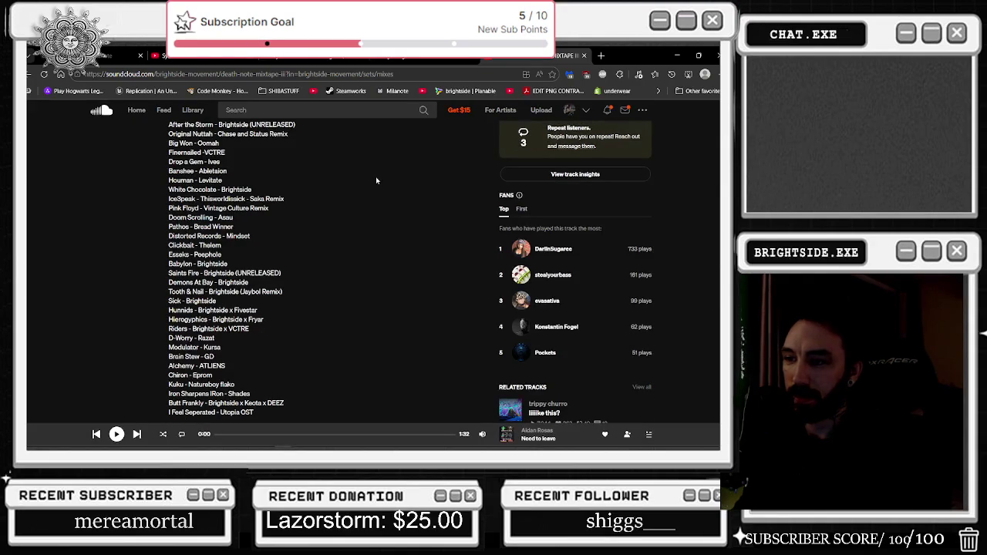
scroll(392, 211, down, 1)
- Search the page for 'brain' and highlight the Brain Stew - GD line in the tracklist
key(ctrl+a)
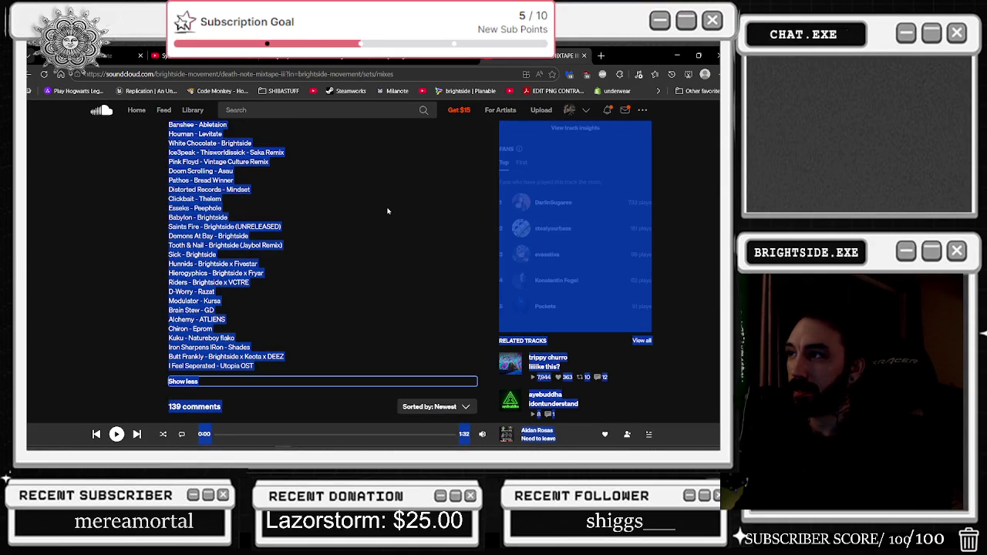
key(ctrl+f)
text(green)
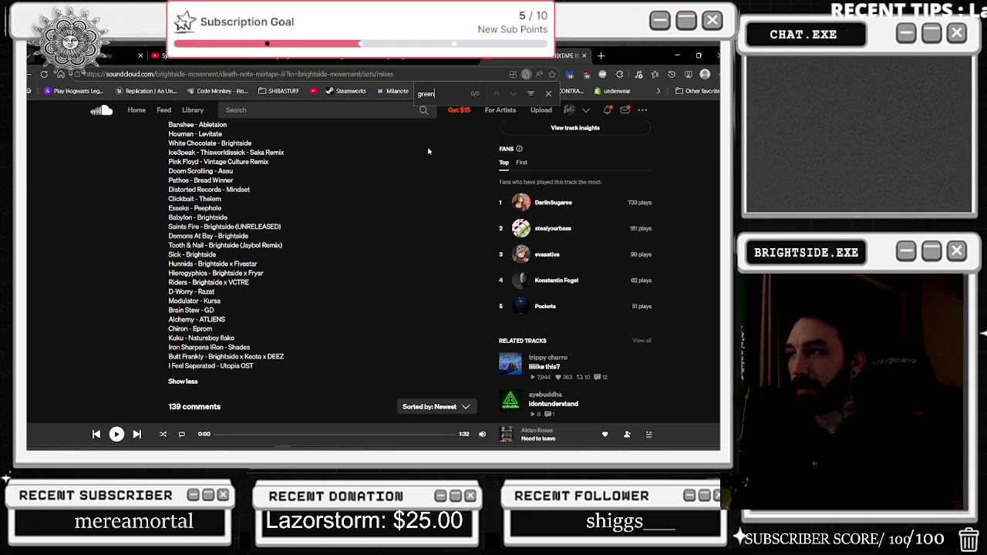
key(ctrl+a)
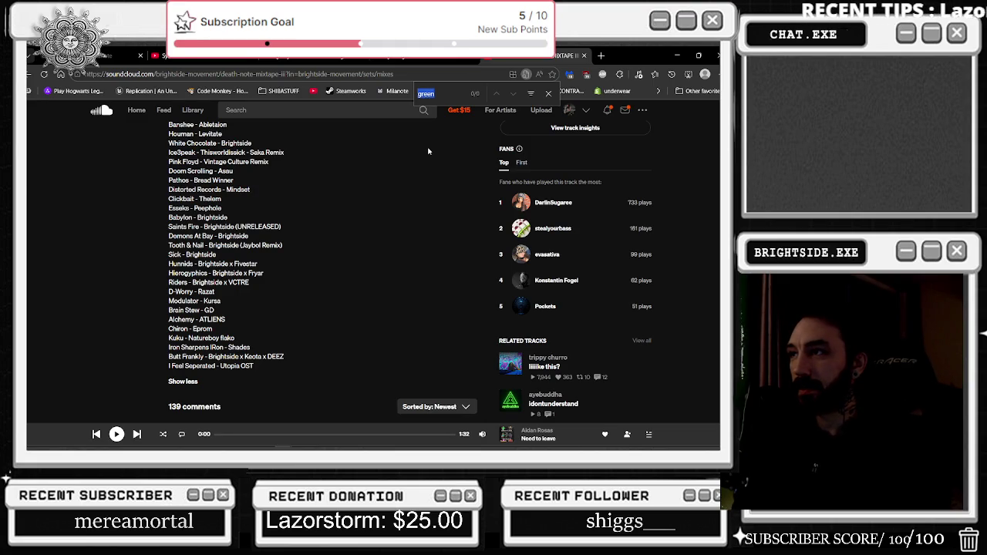
text(brain)
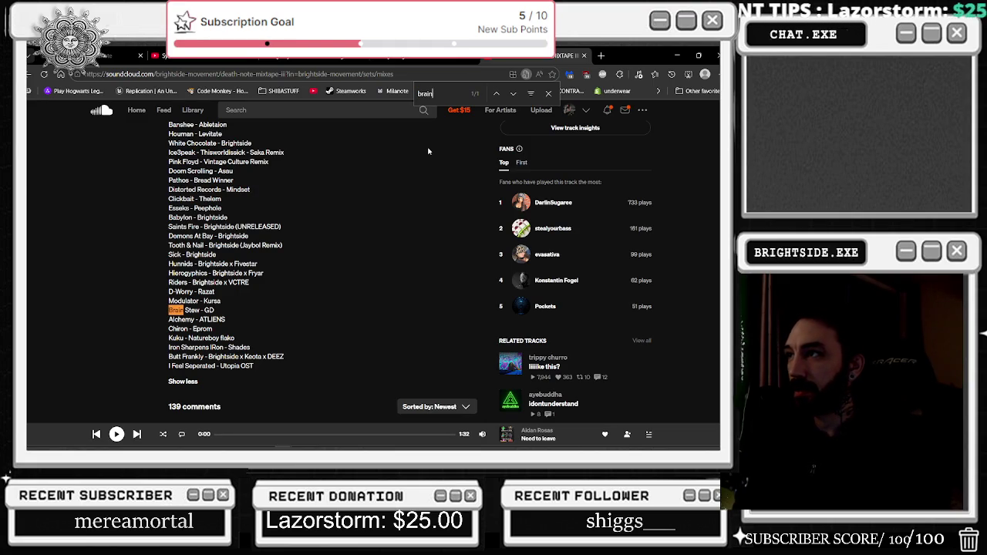
mouse_move(168, 309)
mouse_down()
mouse_move(216, 323)
mouse_move(213, 330)
mouse_up()
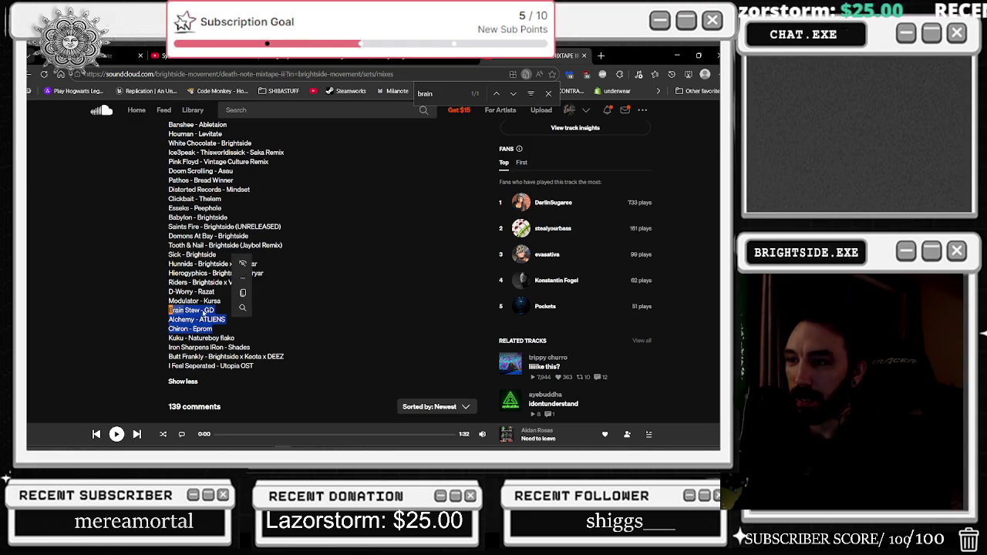
click(223, 315)
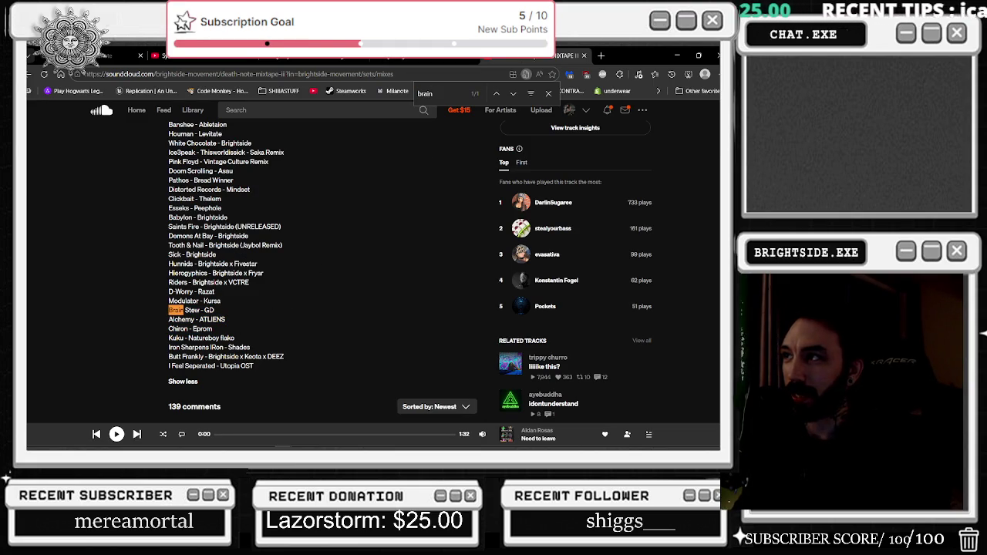
scroll(350, 303, up, 15)
- Play DEATH NOTE MIXTAPE III from about 36:02, check the Twitch tab, then return to Unreal Engine
click(367, 274)
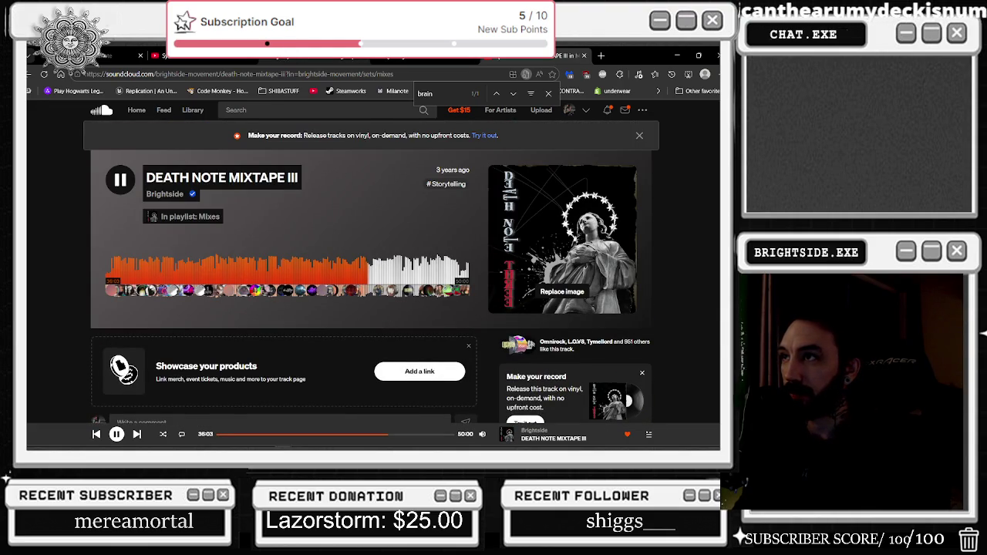
click(286, 55)
click(484, 61)
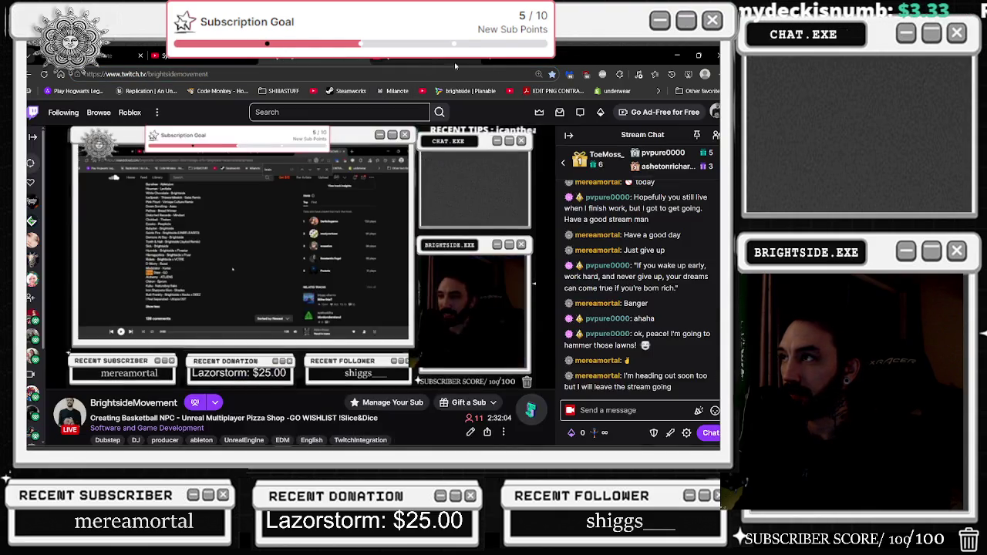
click(430, 62)
scroll(363, 278, down, 5)
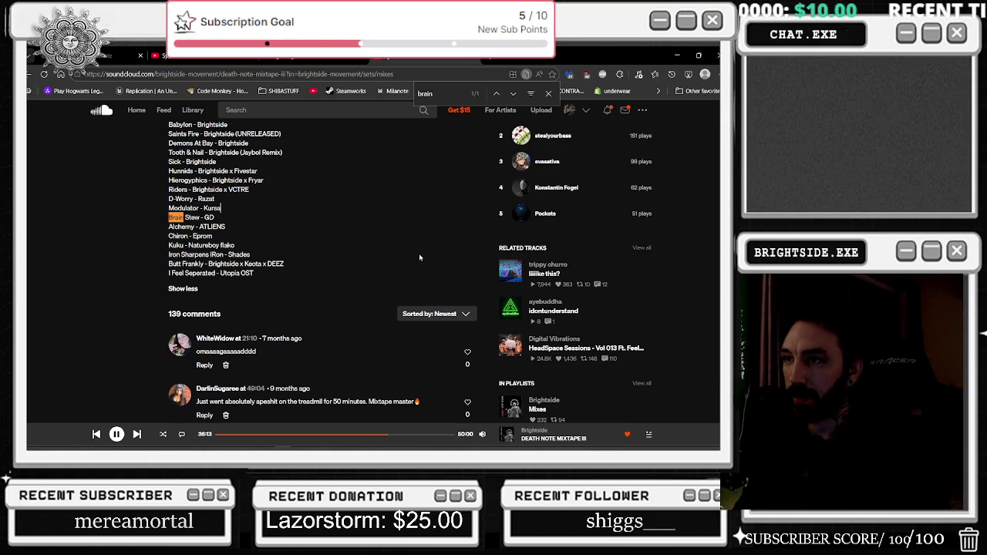
scroll(420, 257, up, 10)
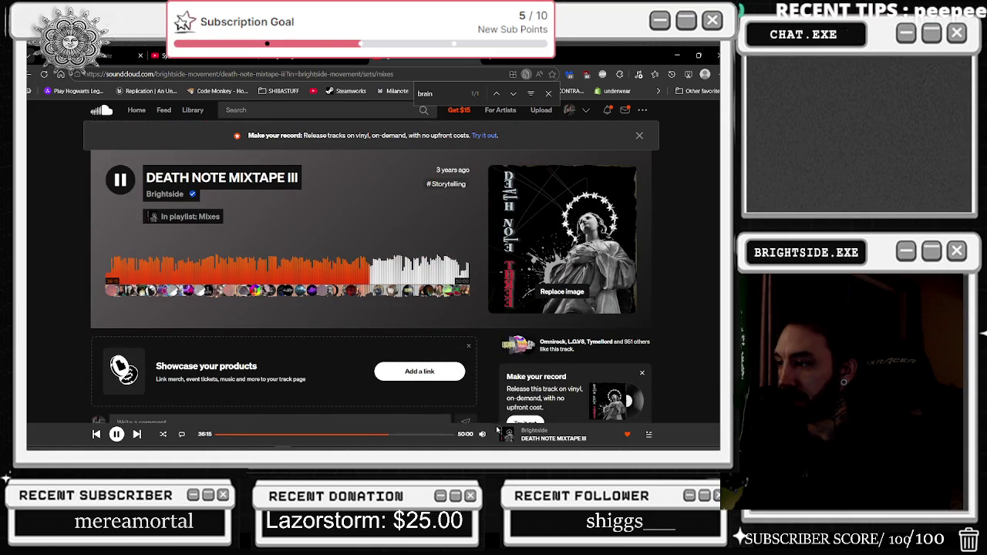
scroll(484, 377, down, 1)
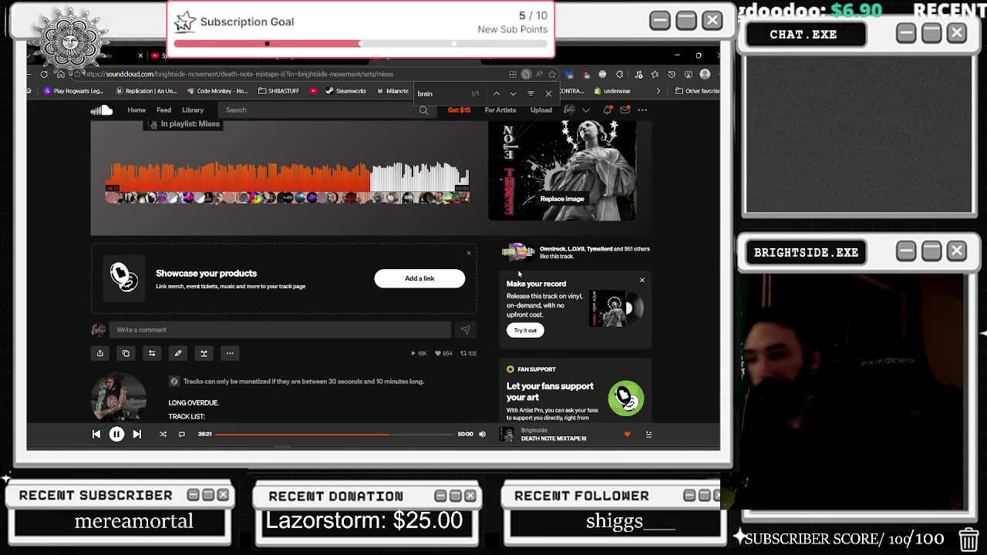
scroll(519, 273, up, 1)
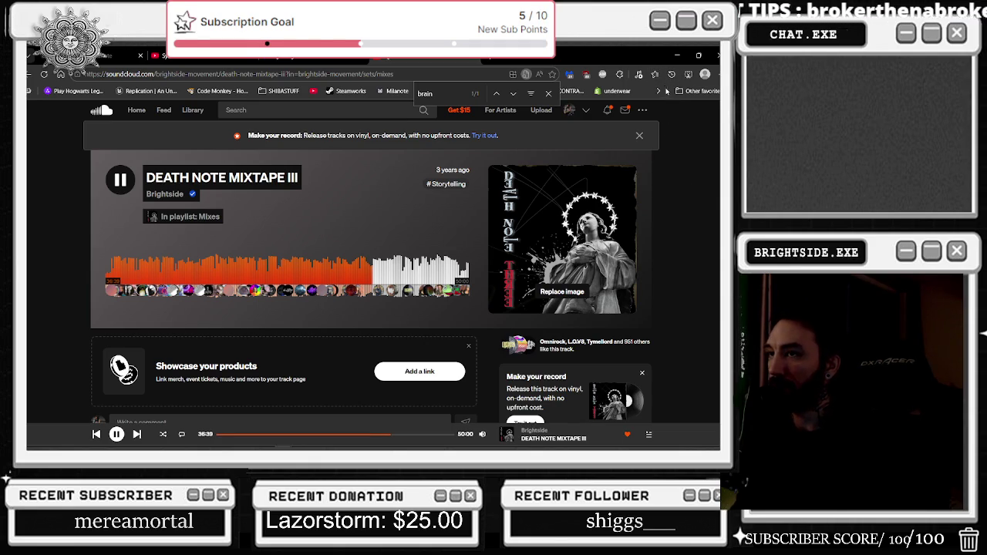
key(alt+Tab)
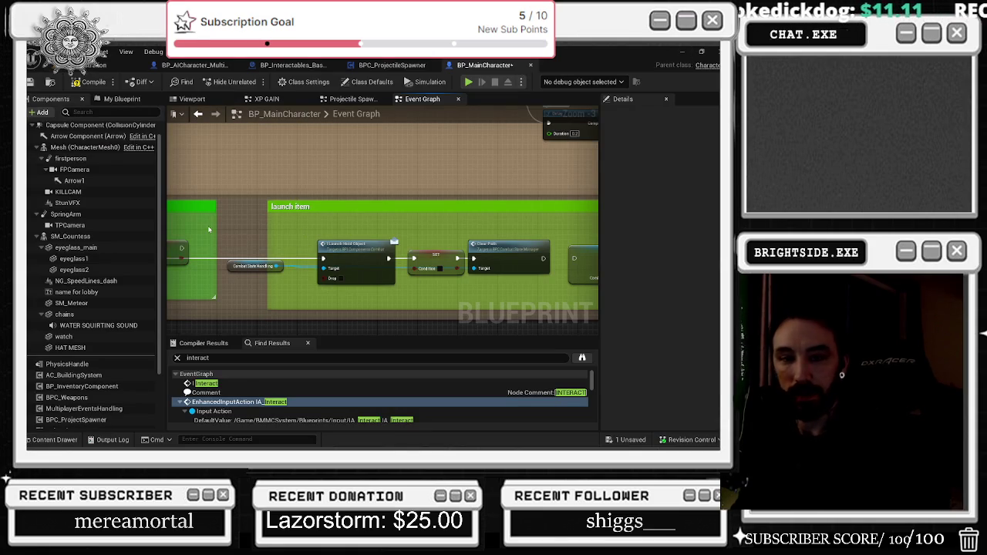
- In BPC_ProjectileSpawner's Event Graph, nudge the reroute node and pan to the Destroy Actor and Print String nodes
click(384, 67)
scroll(301, 228, up, 2)
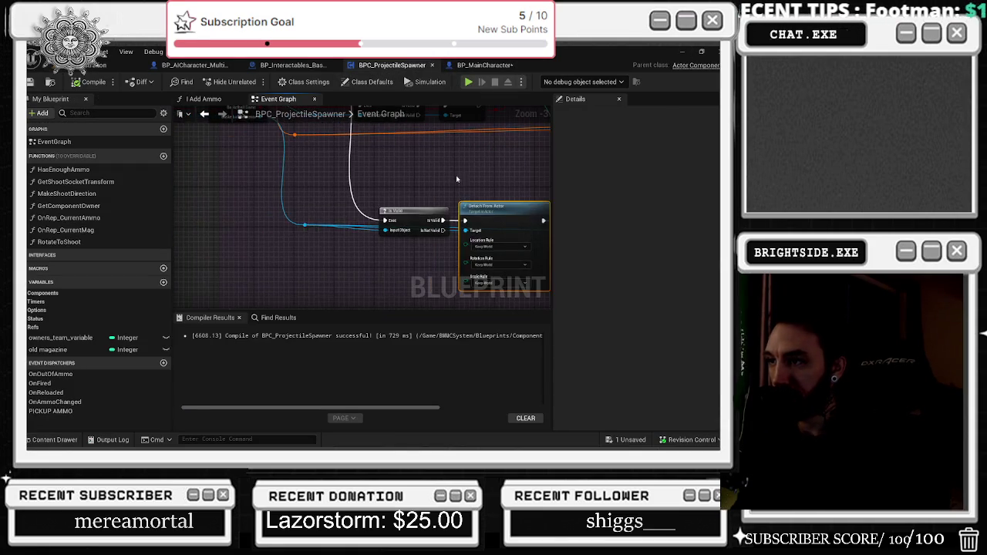
drag(300, 233, 290, 235)
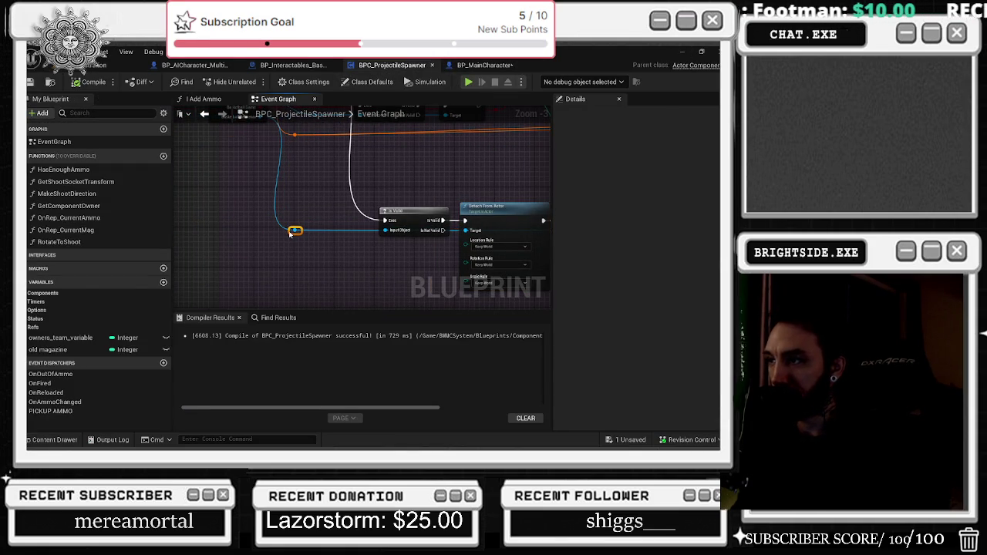
drag(413, 198, 310, 198)
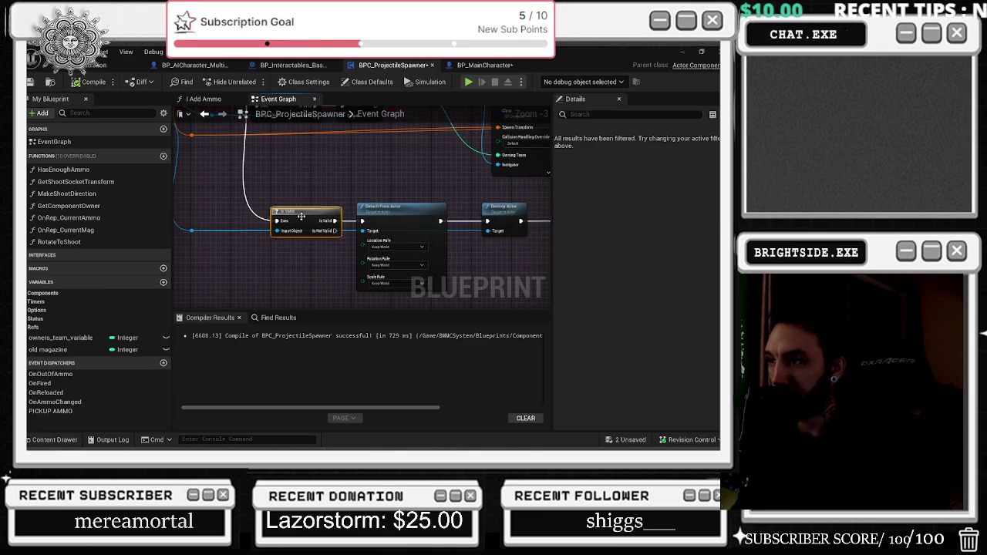
drag(418, 196, 309, 194)
mouse_move(475, 194)
mouse_down()
mouse_move(310, 192)
mouse_move(482, 237)
mouse_up()
click(195, 65)
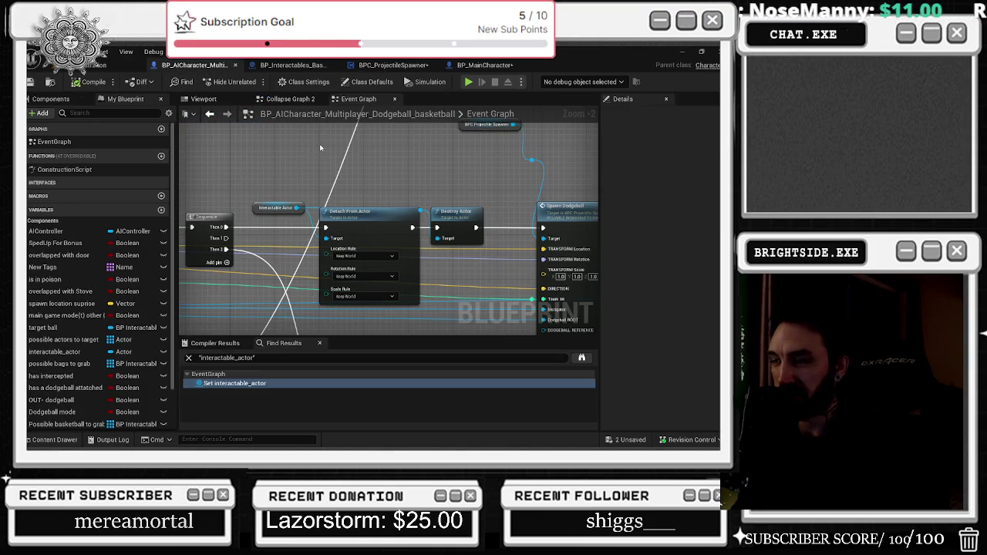
- Line up Detach From Actor with Destroy Actor and shift the connected node chain slightly up
drag(448, 225, 454, 226)
drag(362, 212, 356, 213)
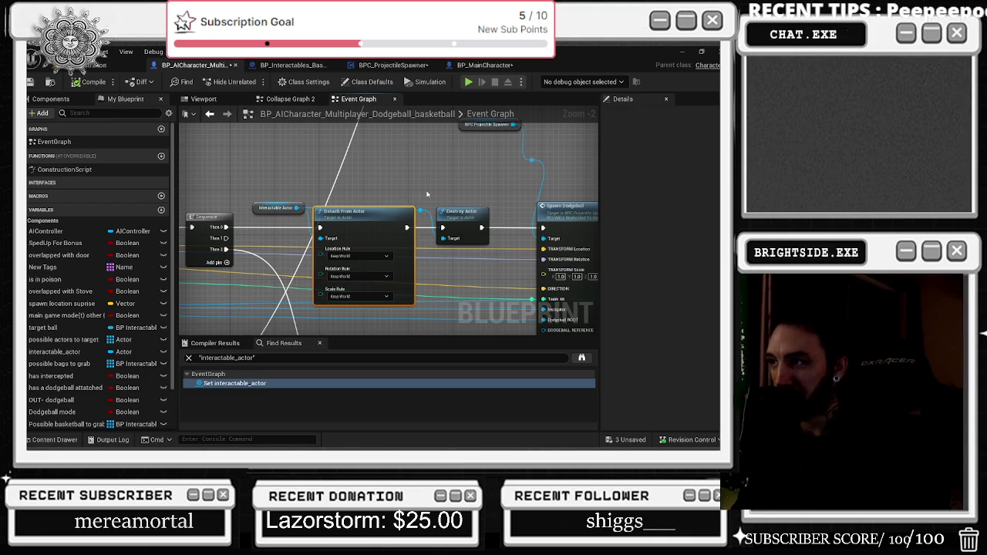
scroll(423, 212, down, 8)
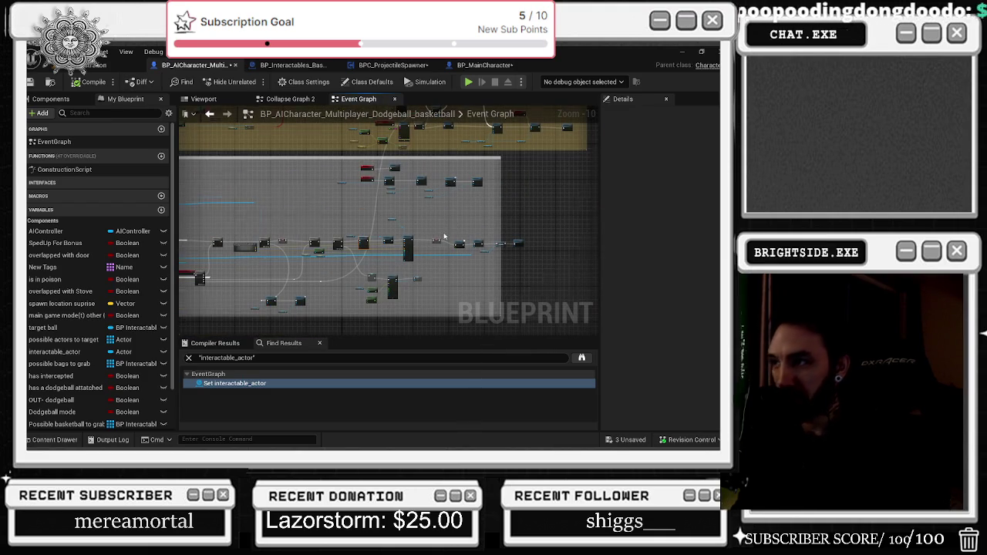
scroll(444, 236, up, 6)
drag(319, 202, 485, 260)
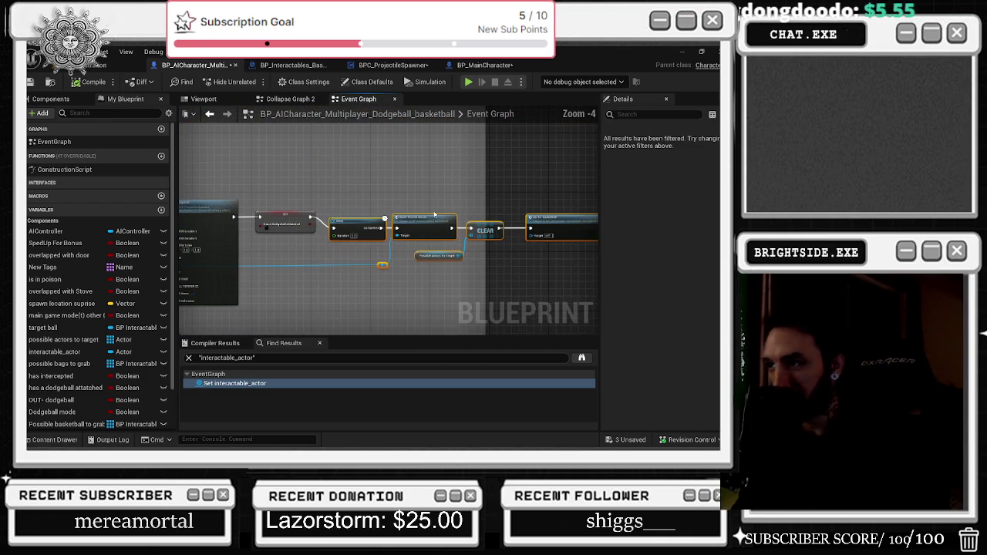
drag(367, 221, 372, 210)
- Widen the grey comment box to the right around the reroute node and chain
drag(362, 245, 396, 267)
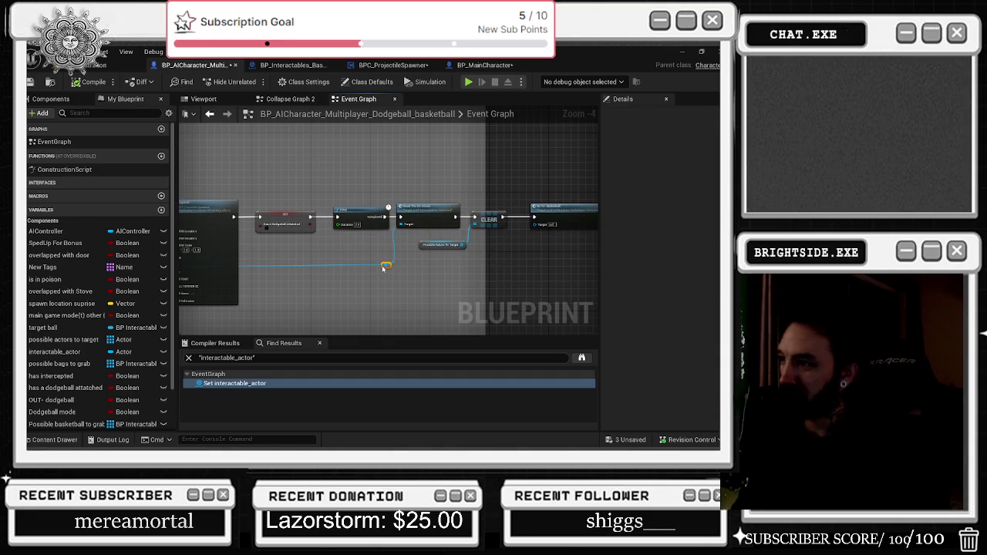
scroll(380, 264, down, 7)
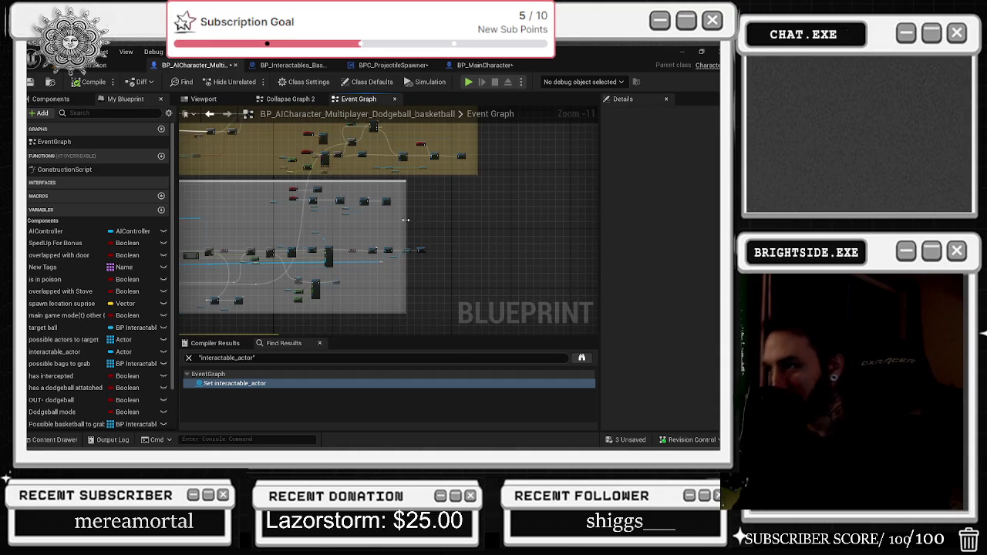
drag(406, 220, 451, 230)
scroll(452, 222, up, 3)
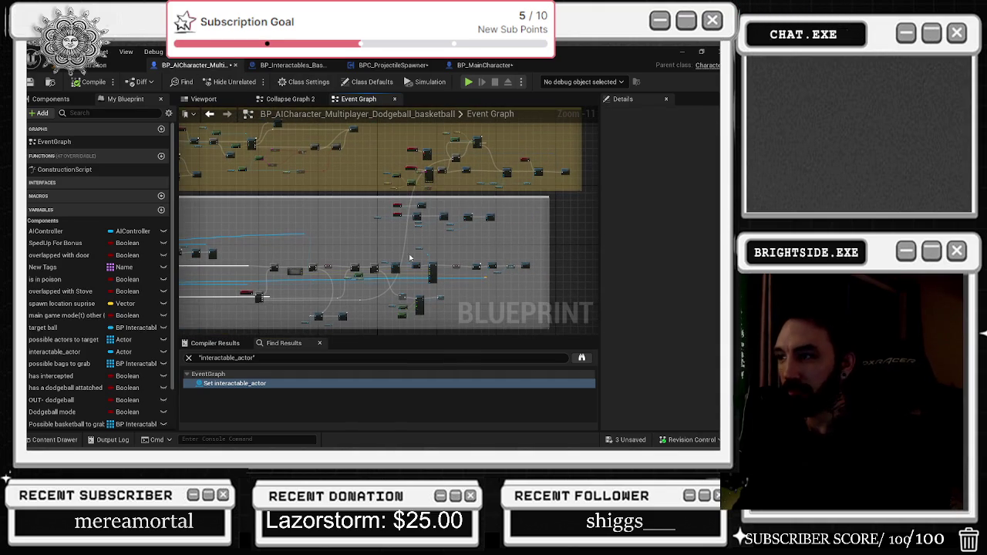
click(292, 65)
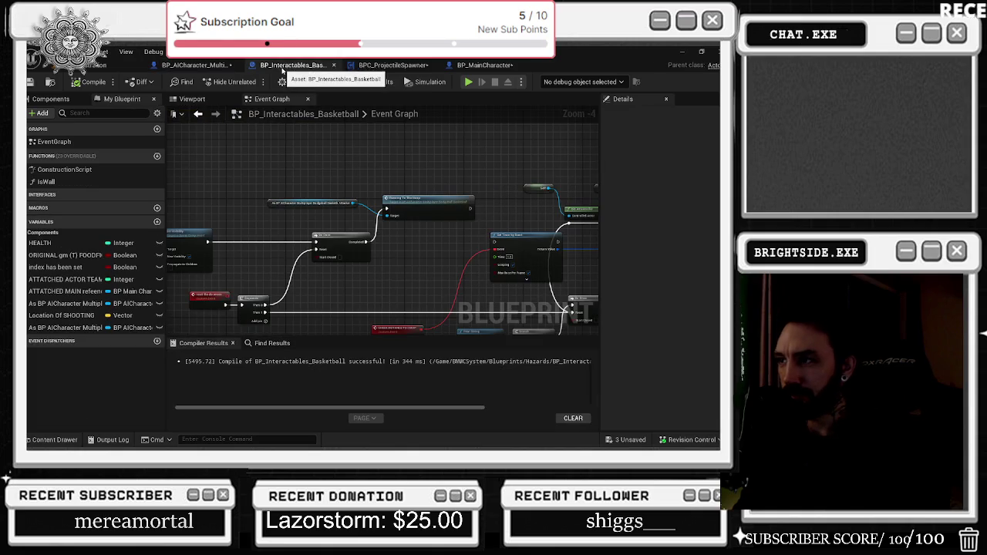
- Move through the Blueprint tabs to BP_MainCharacter and select its CombatStateHandling component
click(390, 67)
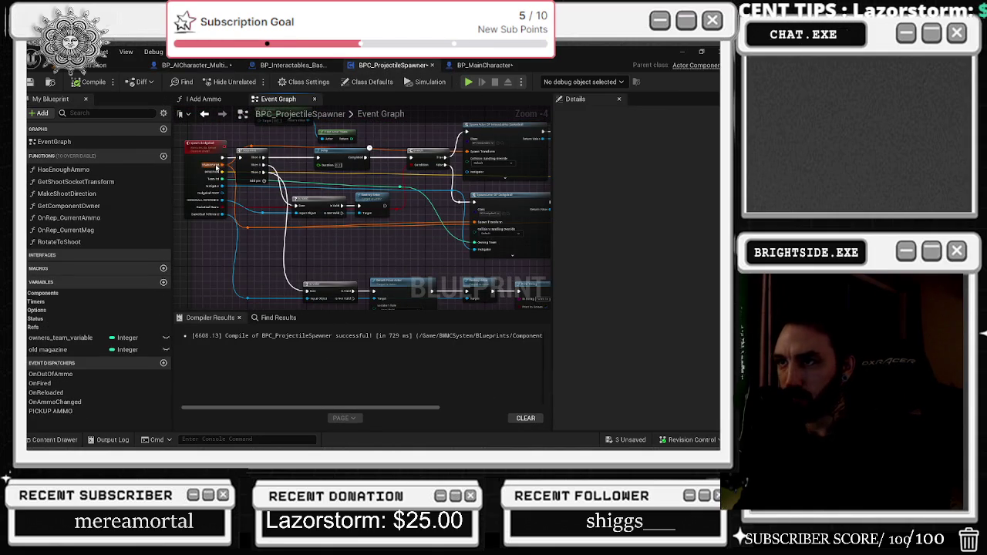
click(455, 65)
click(402, 65)
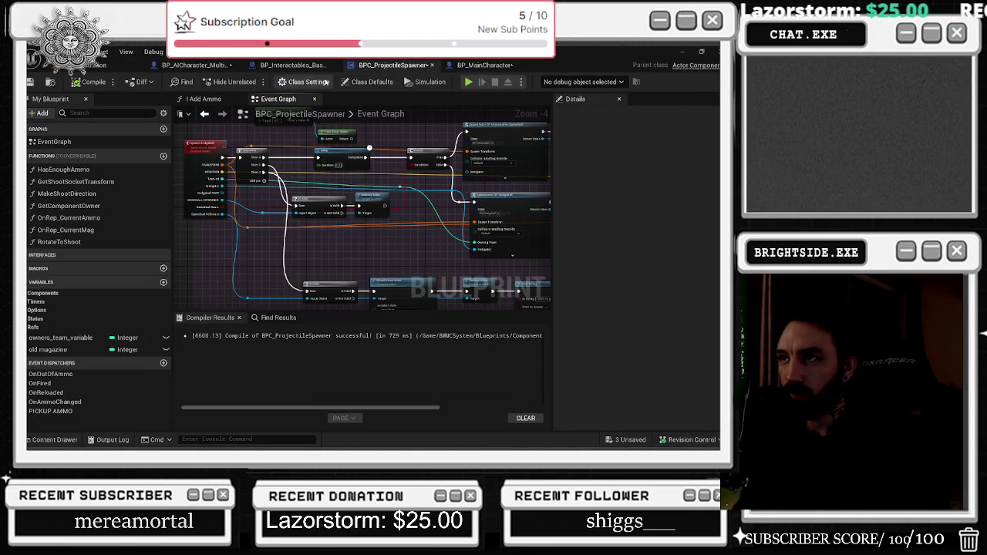
click(163, 66)
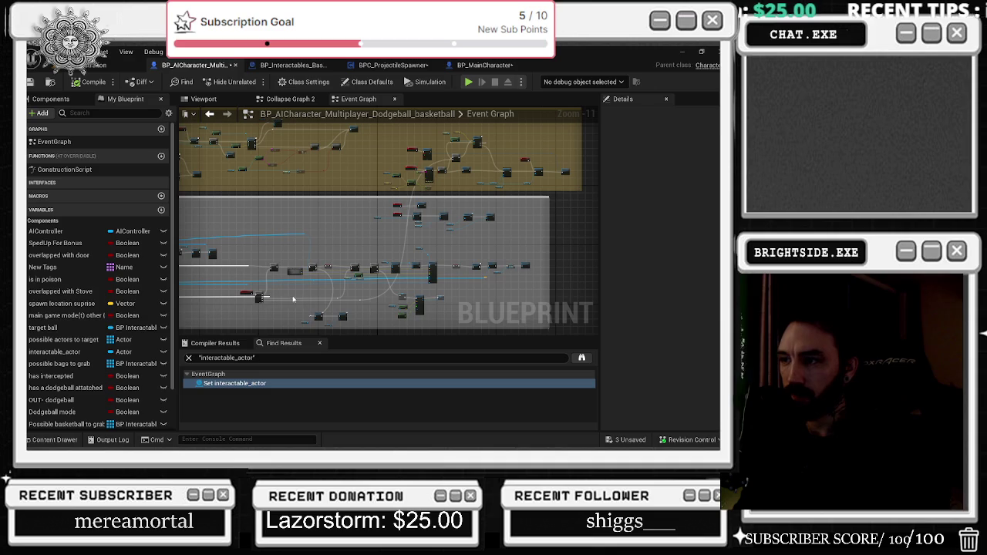
click(484, 64)
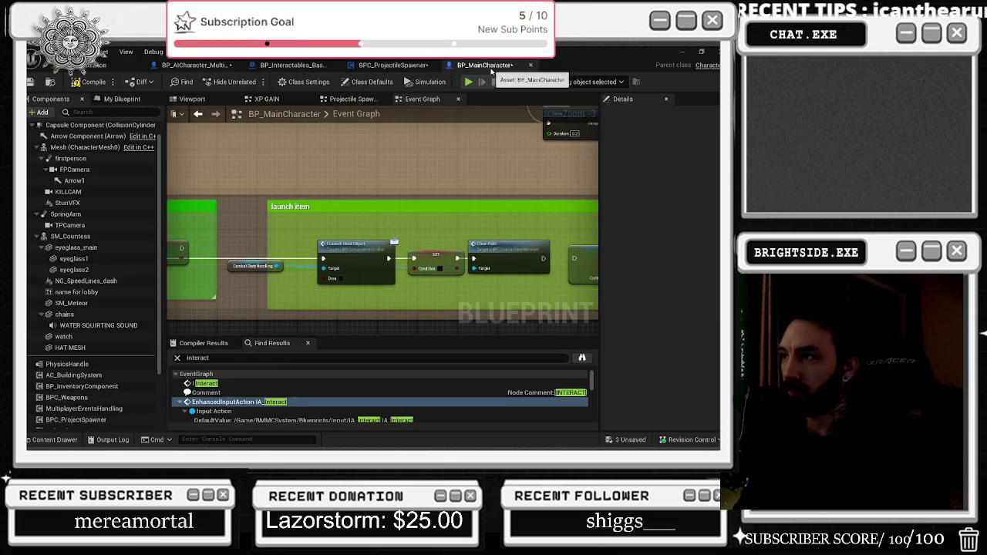
click(255, 266)
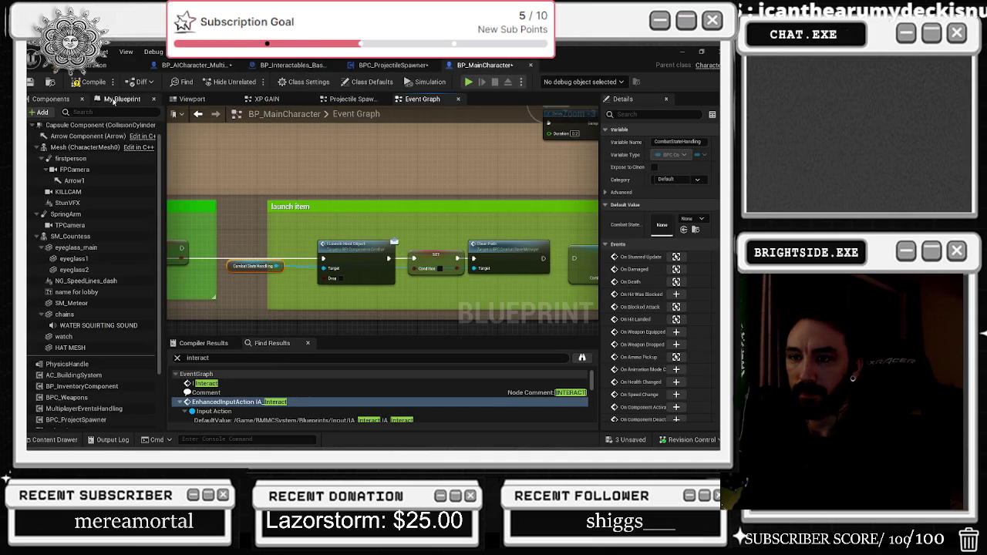
scroll(77, 370, down, 2)
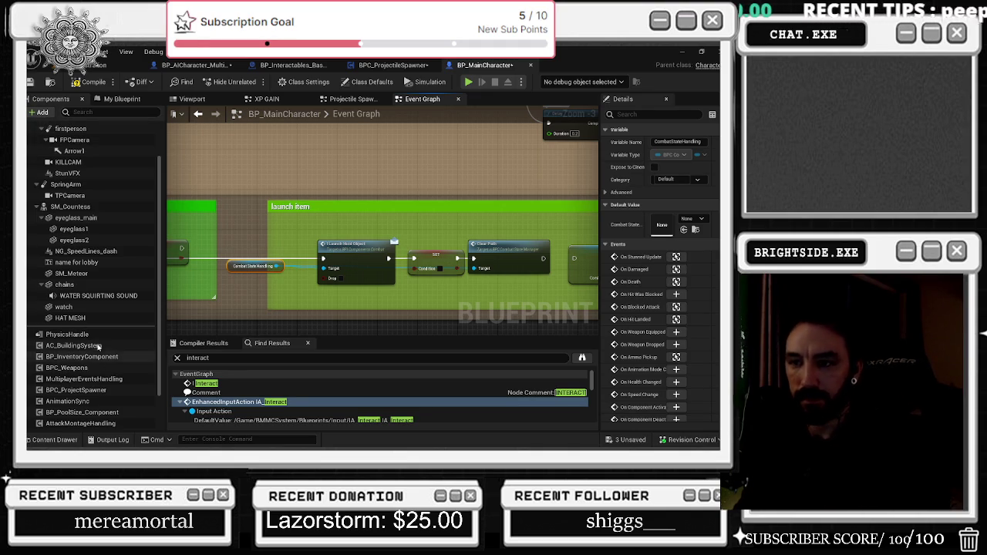
scroll(97, 351, down, 1)
click(93, 406)
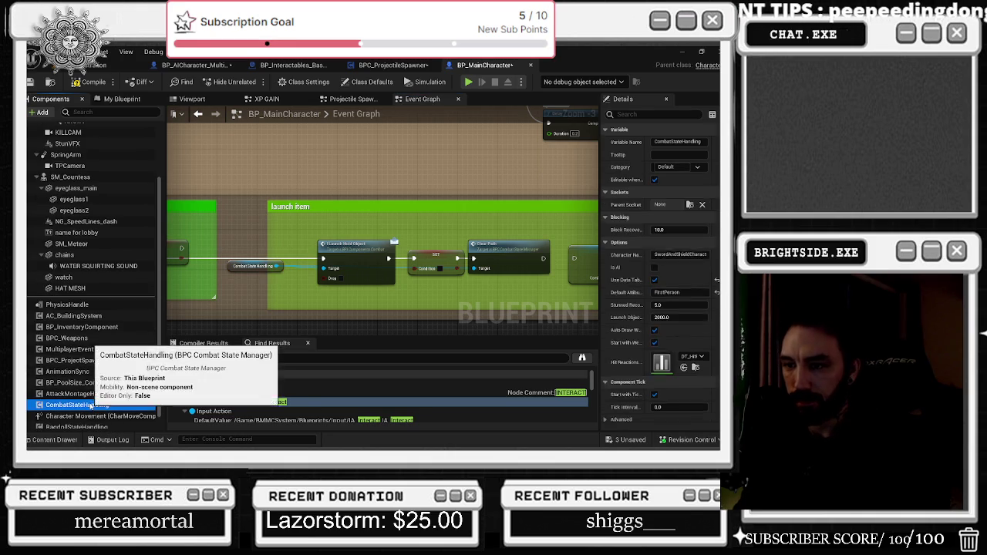
- Find all references to CombatStateHandling by name and jump to the first result
right_click(94, 406)
mouse_move(136, 288)
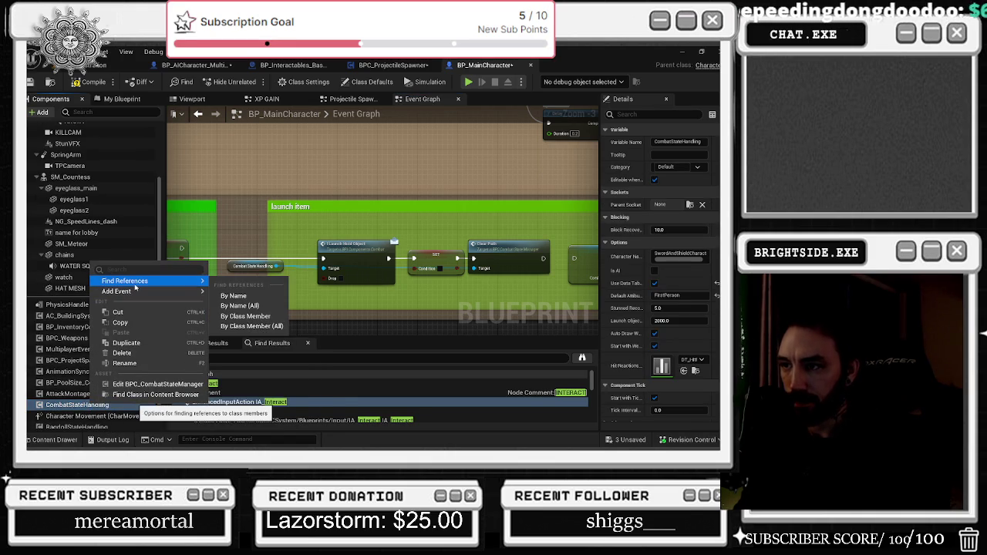
click(260, 291)
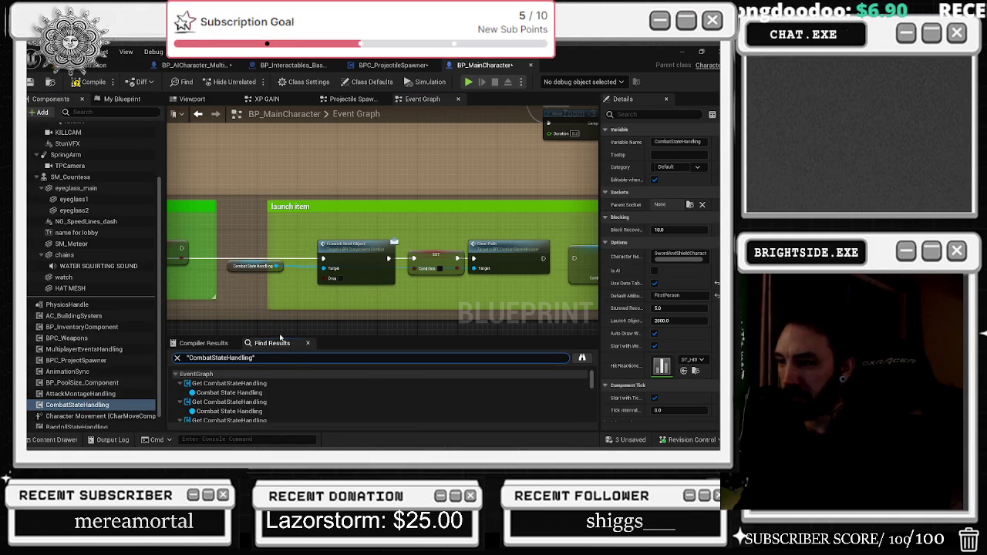
click(293, 383)
scroll(369, 296, down, 2)
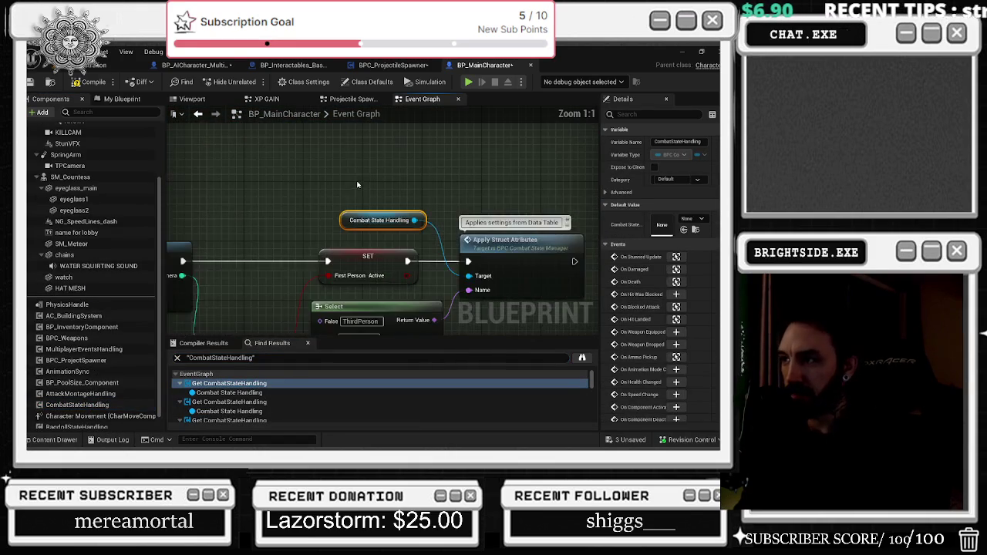
scroll(431, 247, up, 2)
click(491, 253)
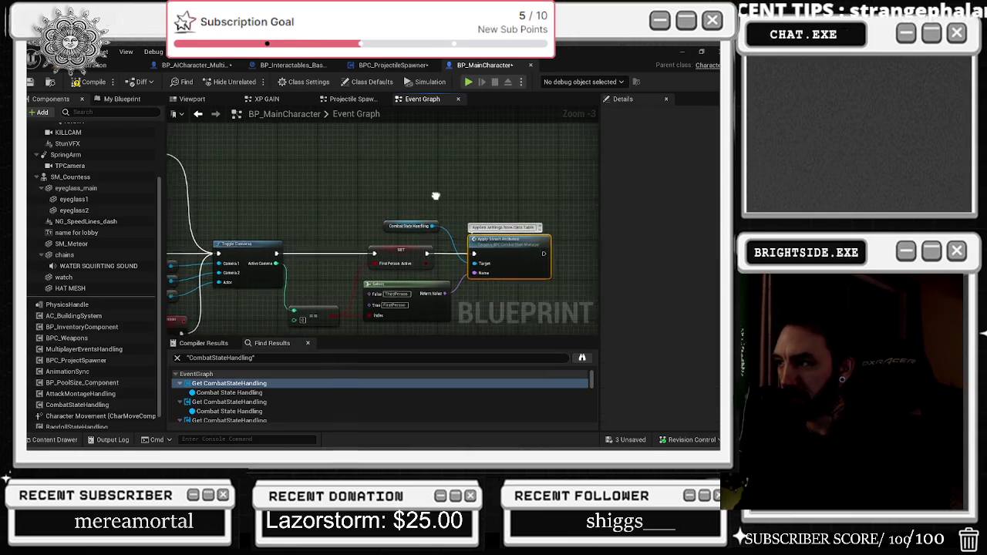
- Inspect the first-person camera toggle logic, then return to the launch item section
drag(434, 196, 452, 205)
drag(370, 230, 432, 231)
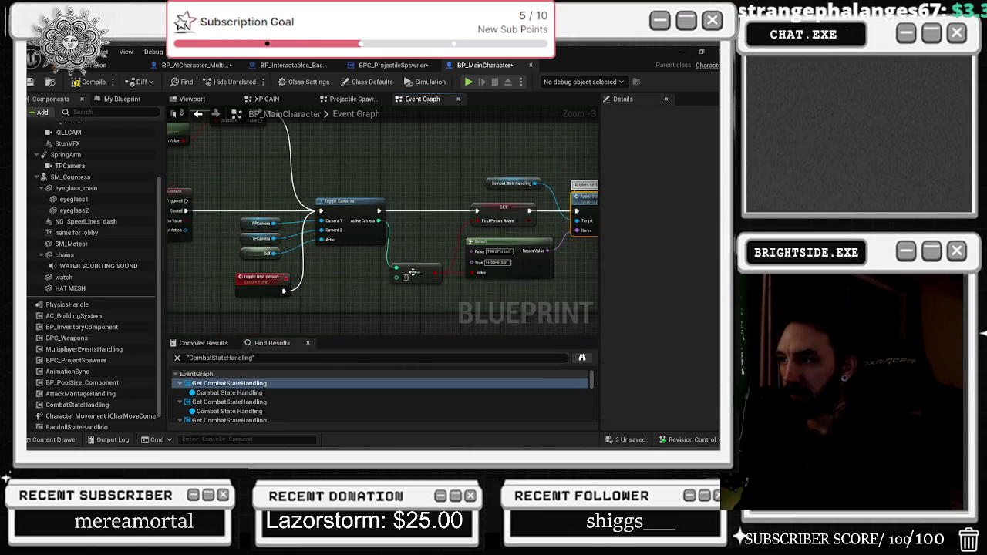
click(466, 275)
mouse_move(287, 187)
mouse_down()
mouse_move(339, 274)
mouse_move(441, 302)
mouse_up()
mouse_move(410, 180)
mouse_down()
mouse_move(391, 198)
mouse_move(390, 229)
mouse_up()
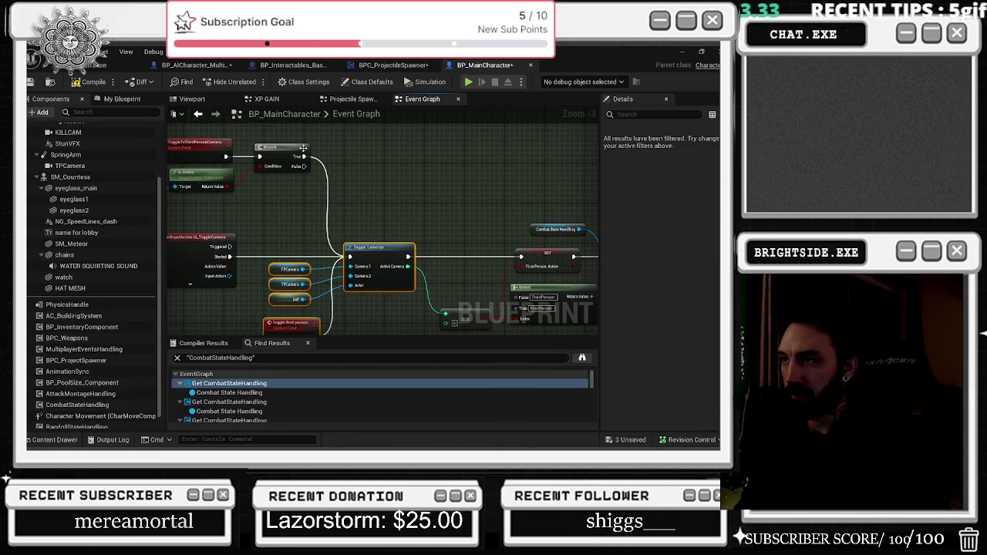
drag(291, 145, 429, 176)
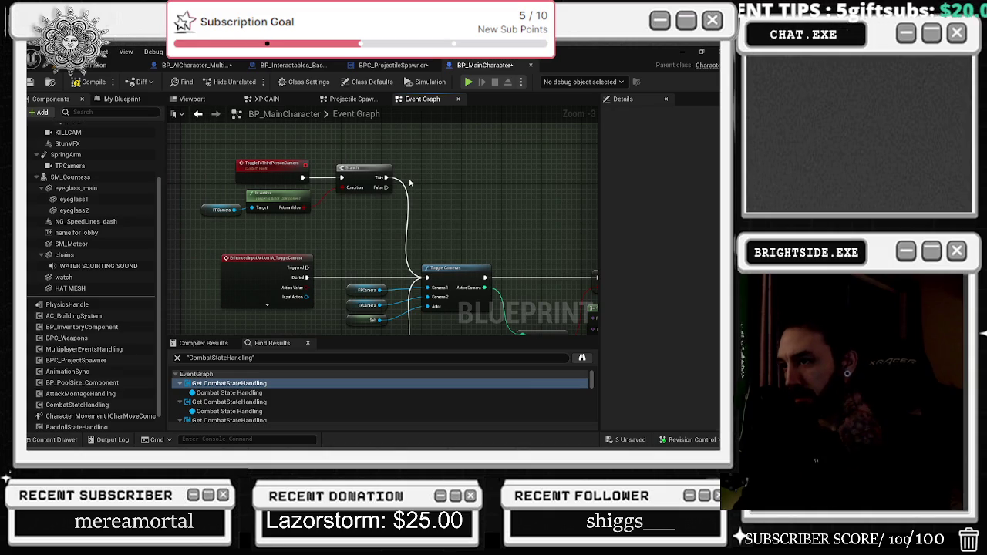
scroll(360, 203, down, 2)
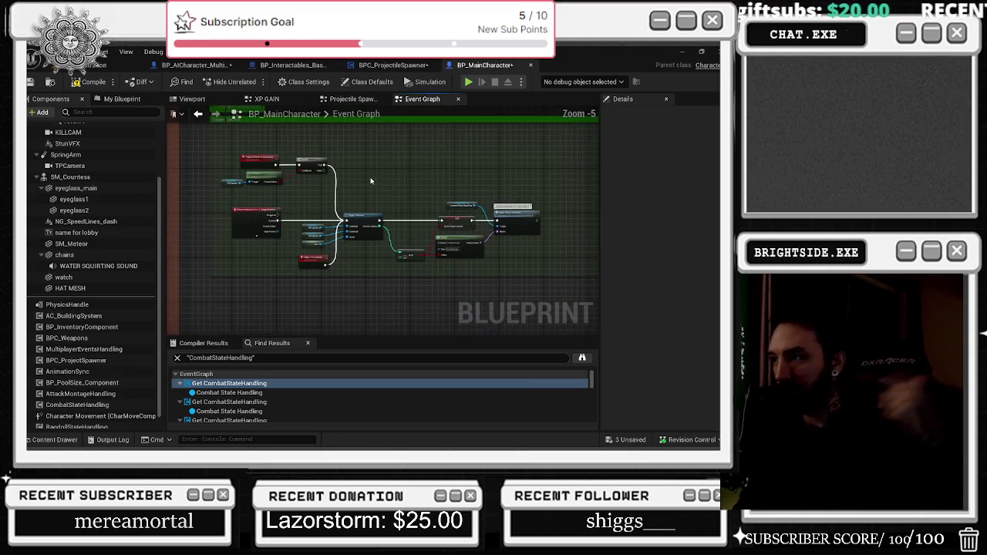
scroll(273, 213, up, 1)
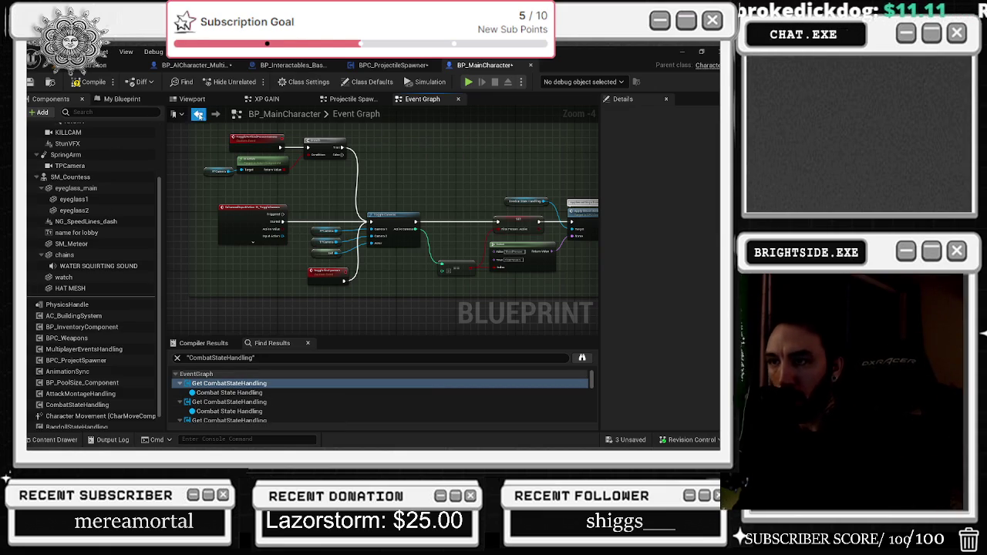
click(199, 114)
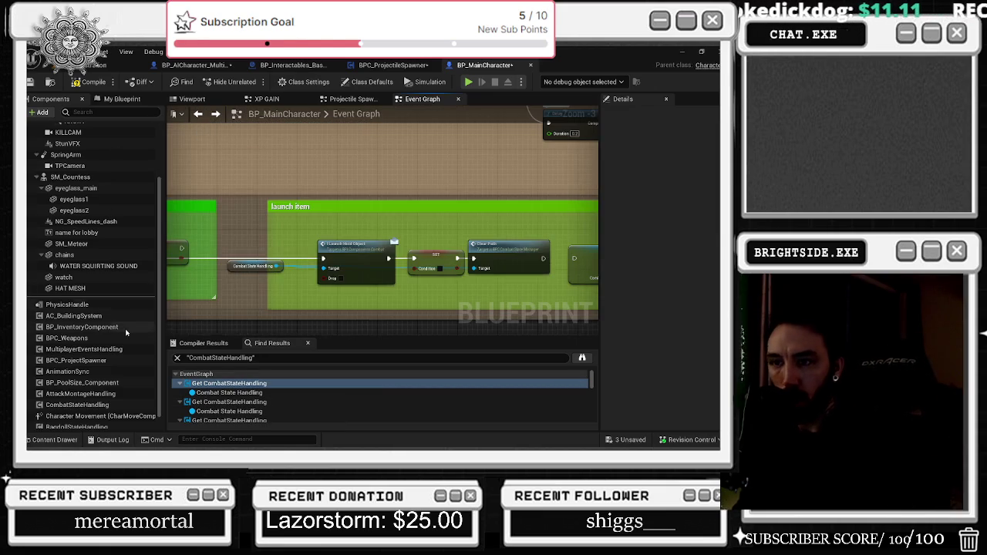
right_click(120, 406)
key(Escape)
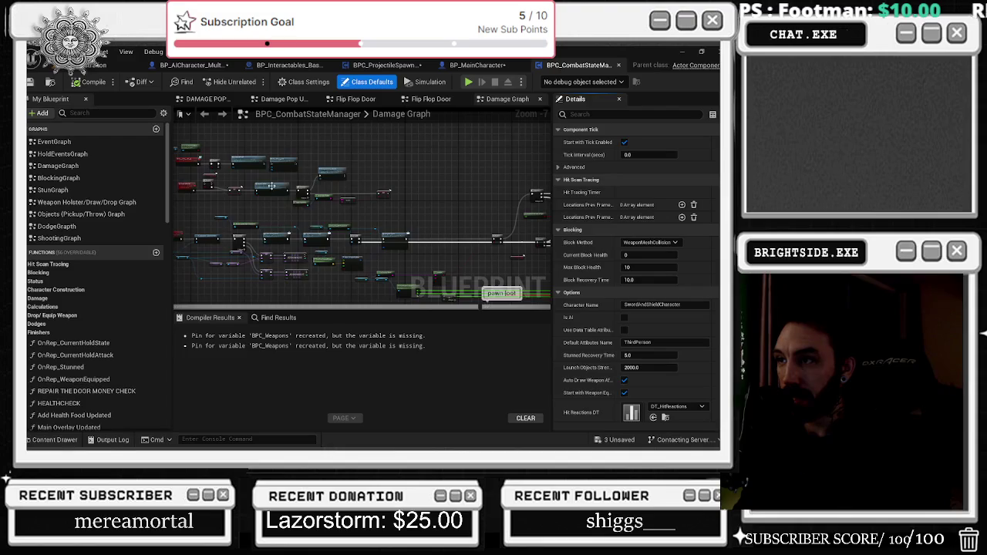
- Search BPC_CombatStateManager for 'interact' and open the Interactables Launch result in its graph
scroll(272, 187, up, 4)
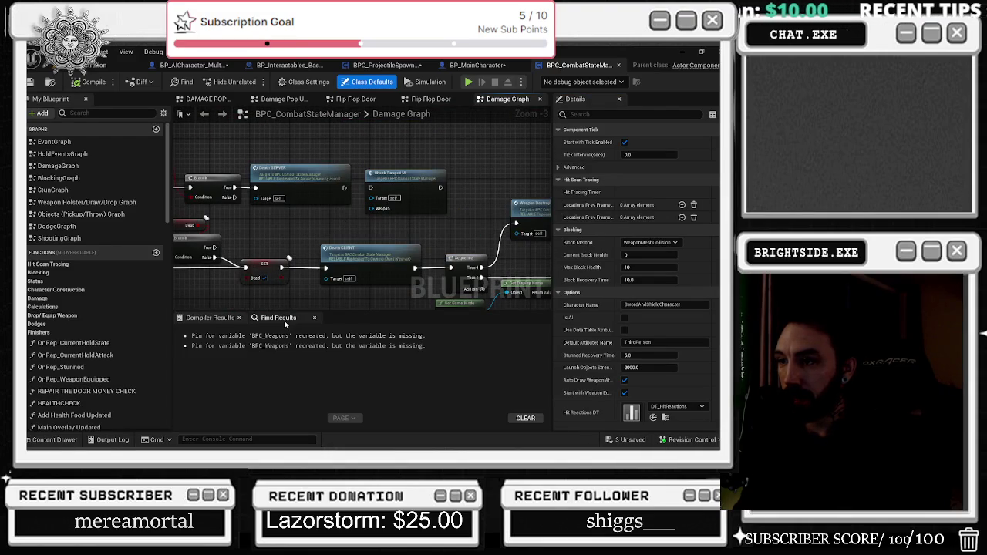
scroll(302, 224, down, 6)
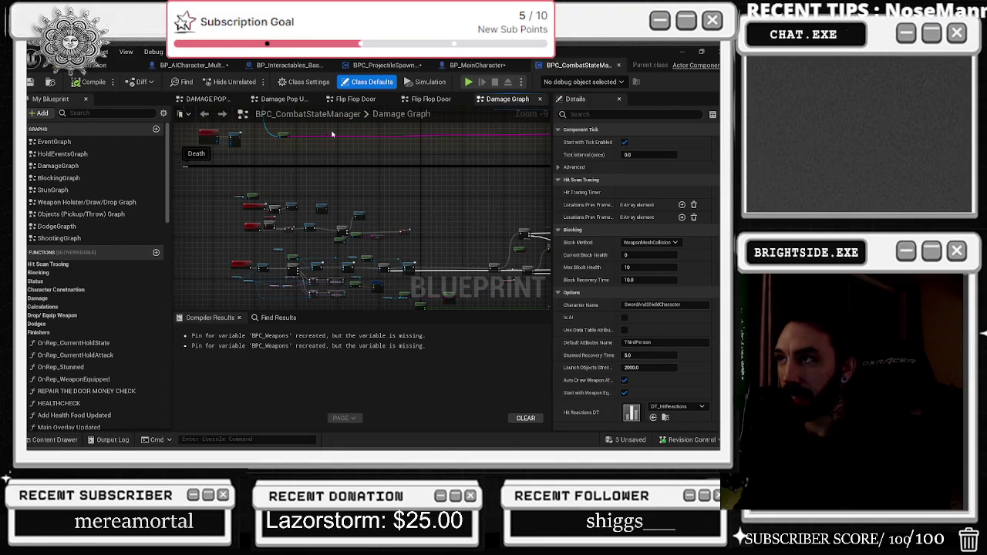
click(276, 317)
text(interact)
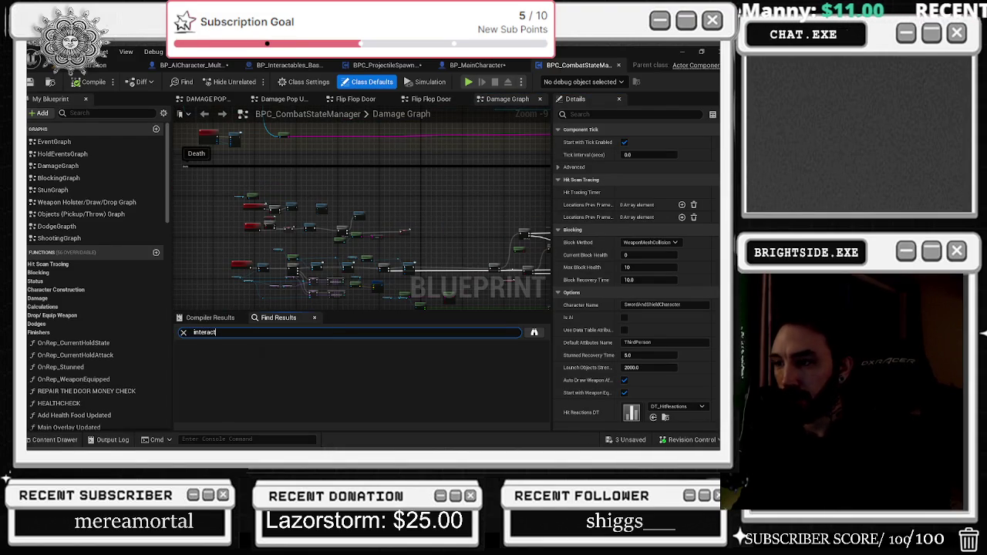
key(Return)
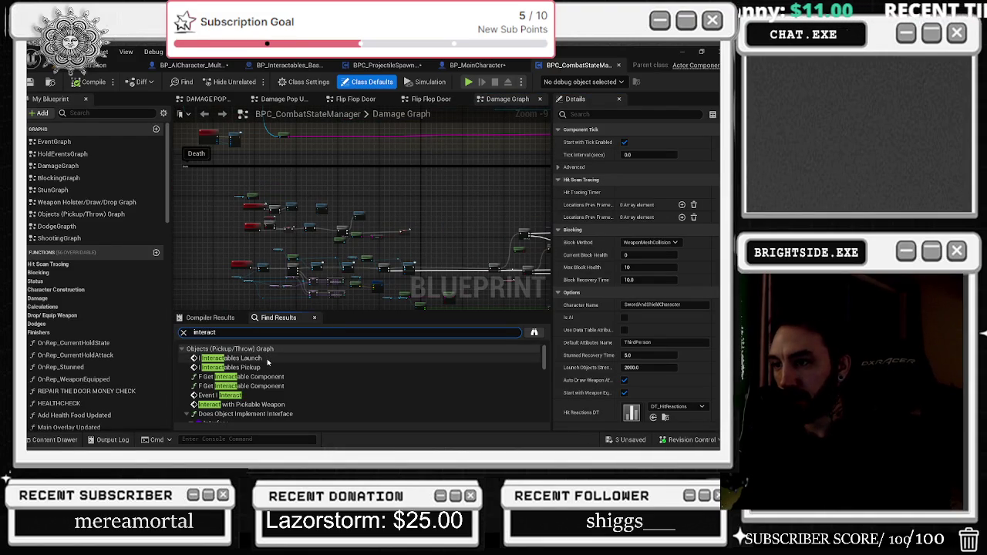
double_click(269, 360)
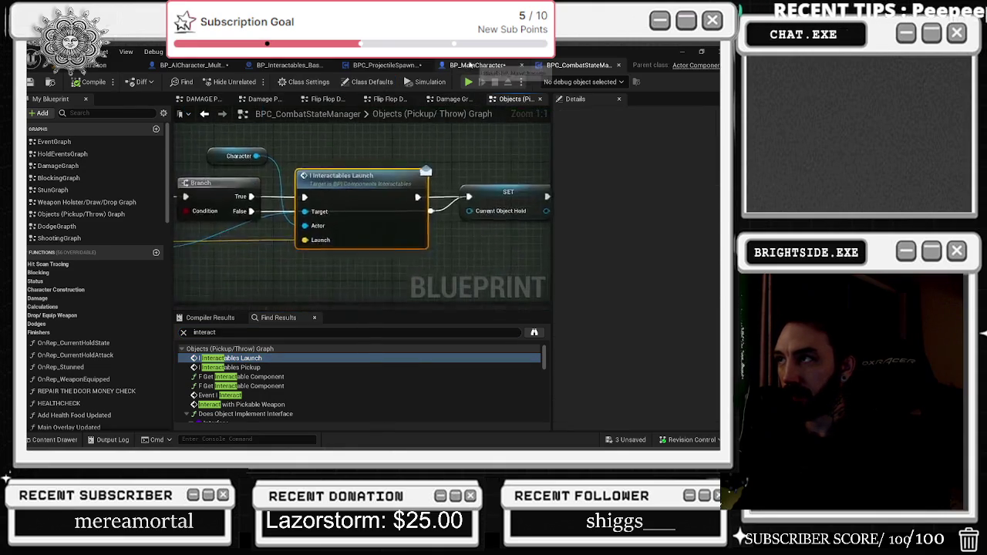
double_click(370, 232)
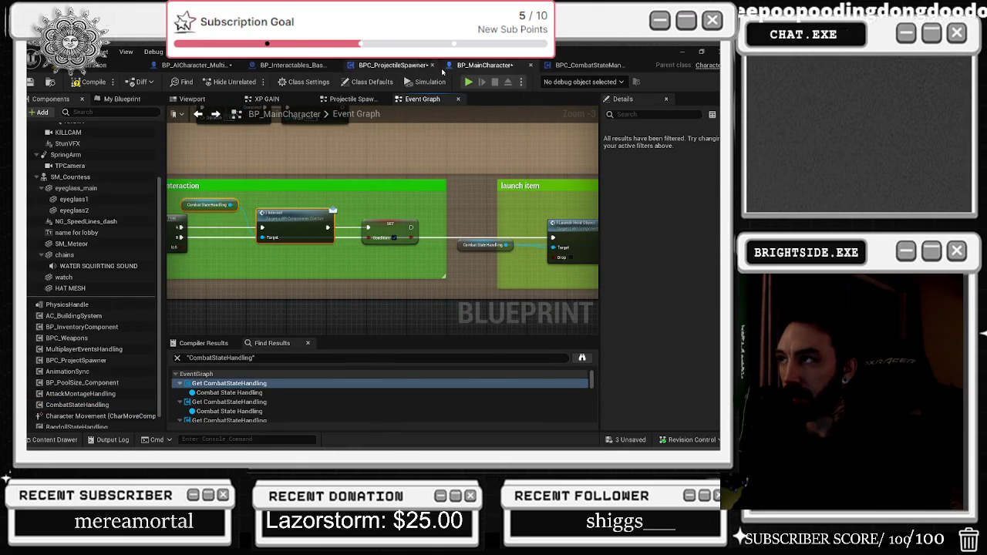
click(578, 64)
scroll(420, 237, down, 2)
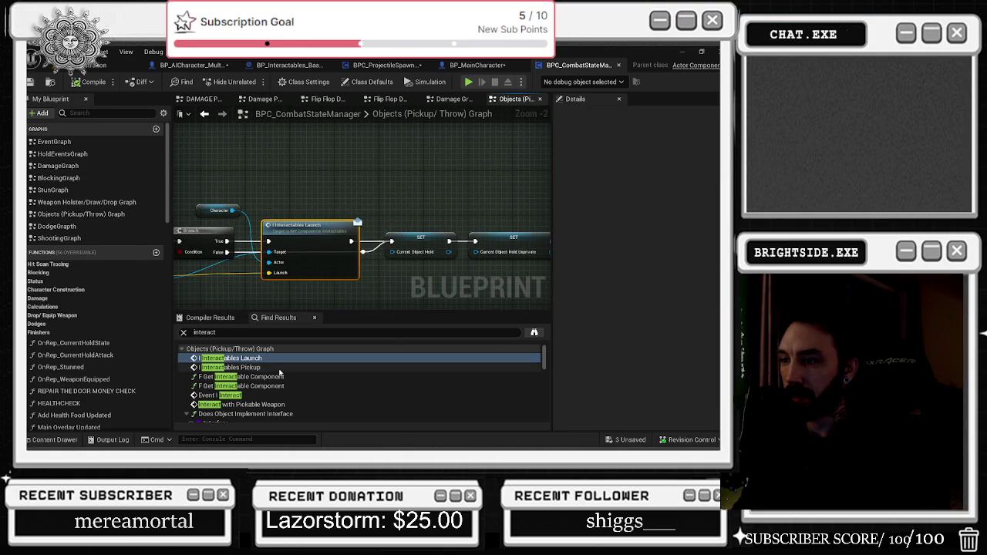
scroll(270, 371, down, 1)
click(224, 366)
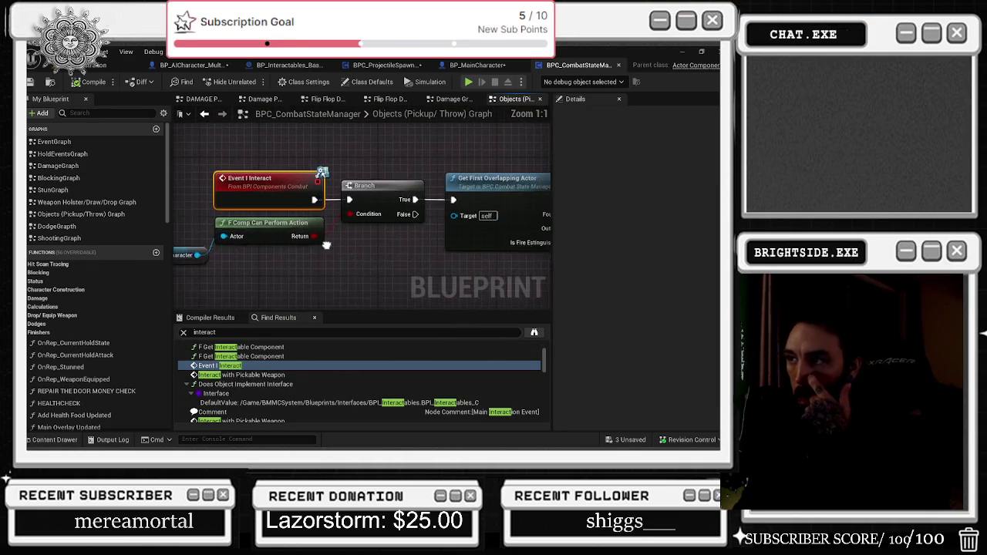
mouse_move(232, 225)
mouse_down()
mouse_move(333, 179)
mouse_move(338, 194)
mouse_up()
click(422, 233)
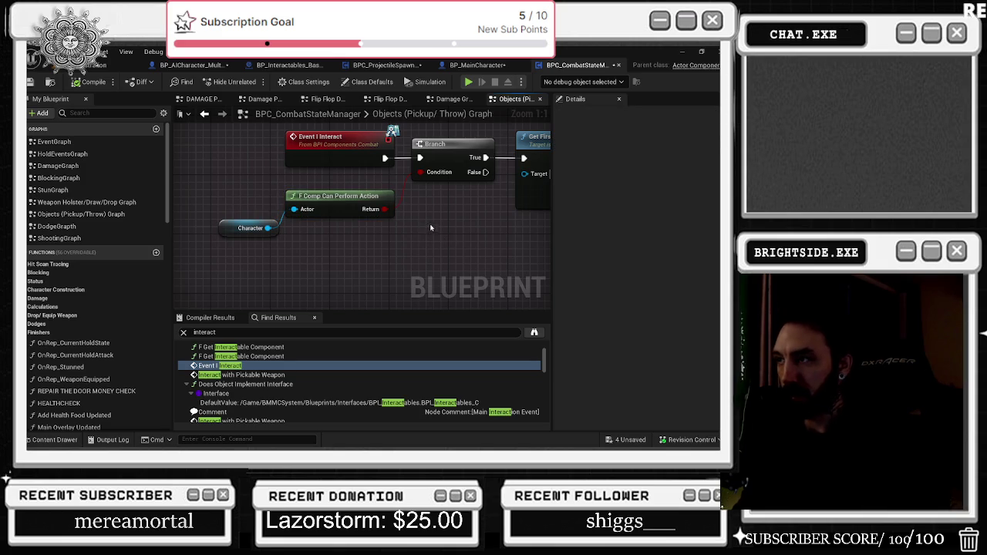
drag(485, 223, 324, 241)
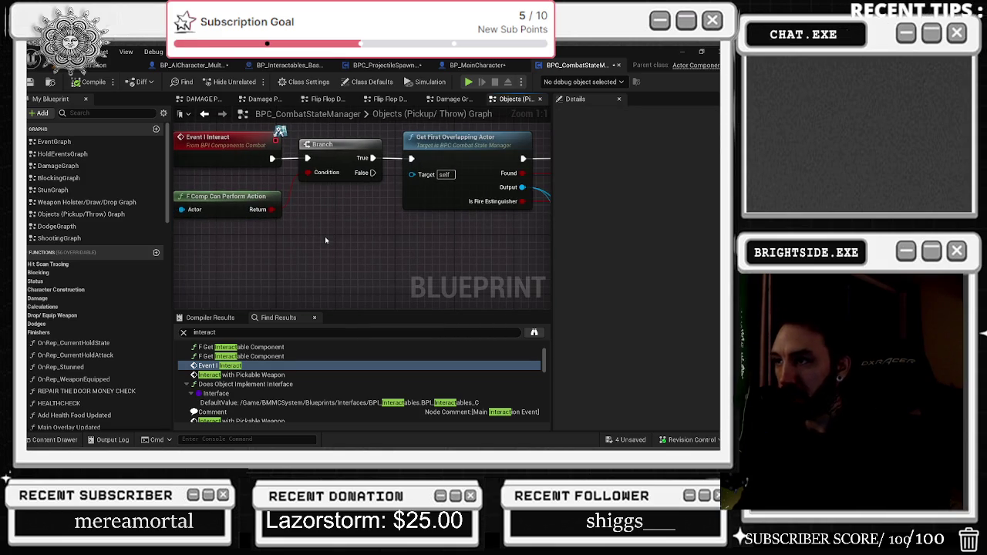
scroll(435, 248, down, 1)
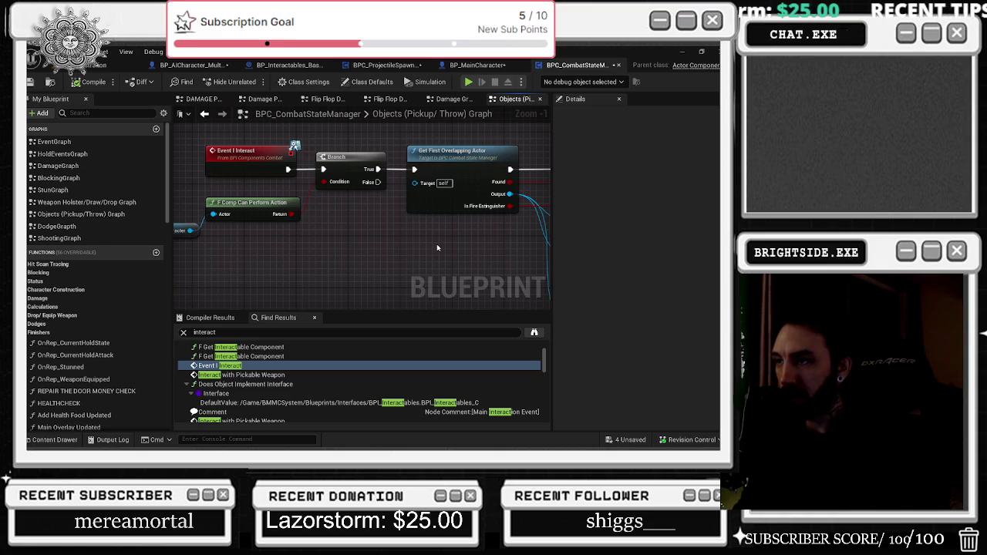
drag(437, 248, 228, 230)
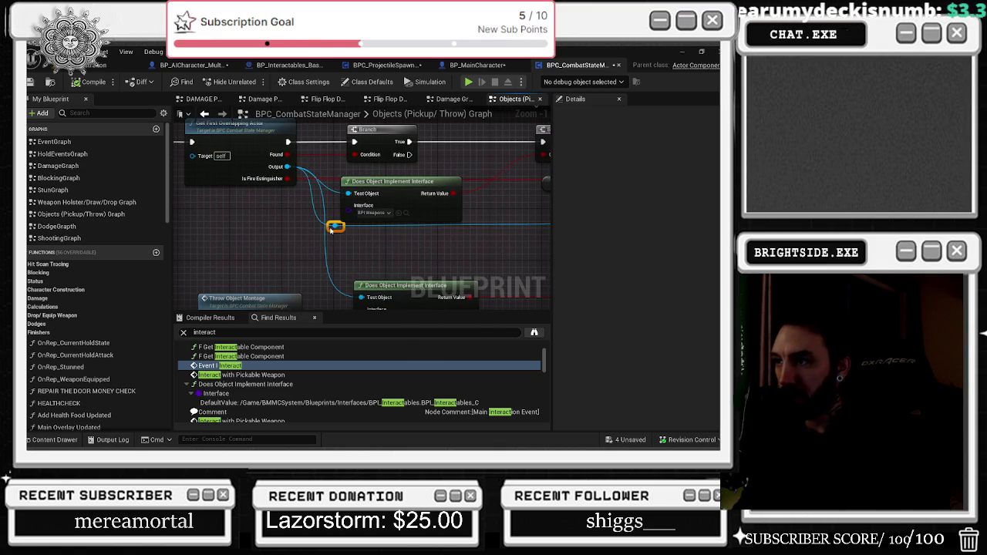
mouse_move(284, 263)
mouse_down()
mouse_move(466, 301)
mouse_move(496, 296)
mouse_move(290, 286)
mouse_up()
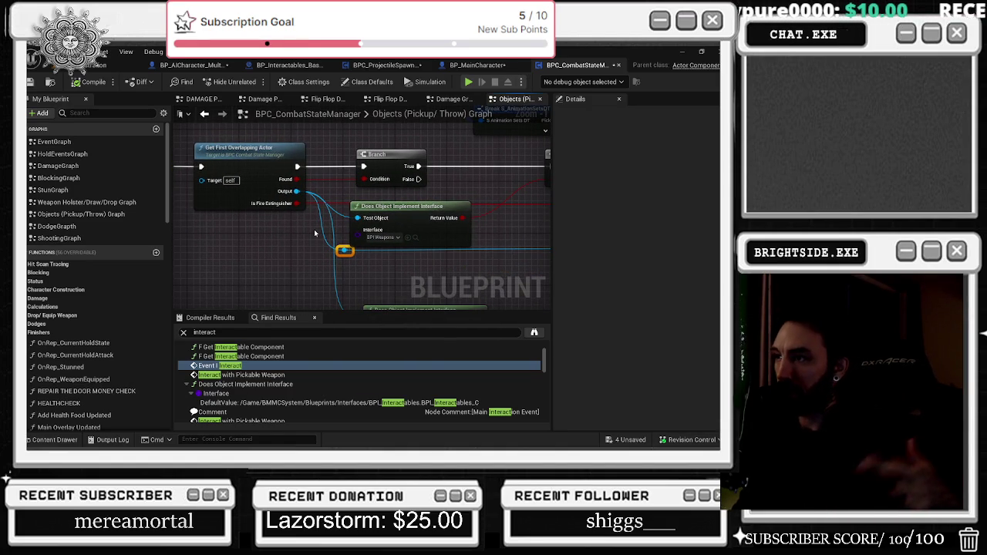
scroll(375, 223, down, 2)
drag(444, 223, 242, 193)
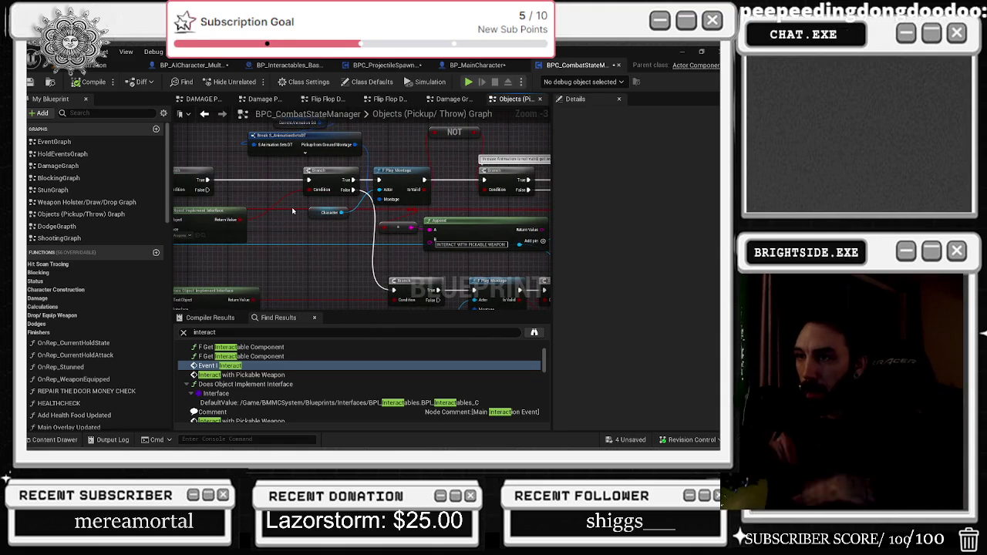
mouse_move(292, 210)
mouse_down()
mouse_move(366, 251)
mouse_move(352, 215)
mouse_up()
mouse_move(282, 254)
mouse_down()
mouse_move(347, 198)
mouse_move(204, 211)
mouse_move(180, 187)
mouse_move(309, 232)
mouse_move(400, 283)
mouse_move(417, 266)
mouse_move(301, 266)
mouse_up()
drag(431, 274, 247, 194)
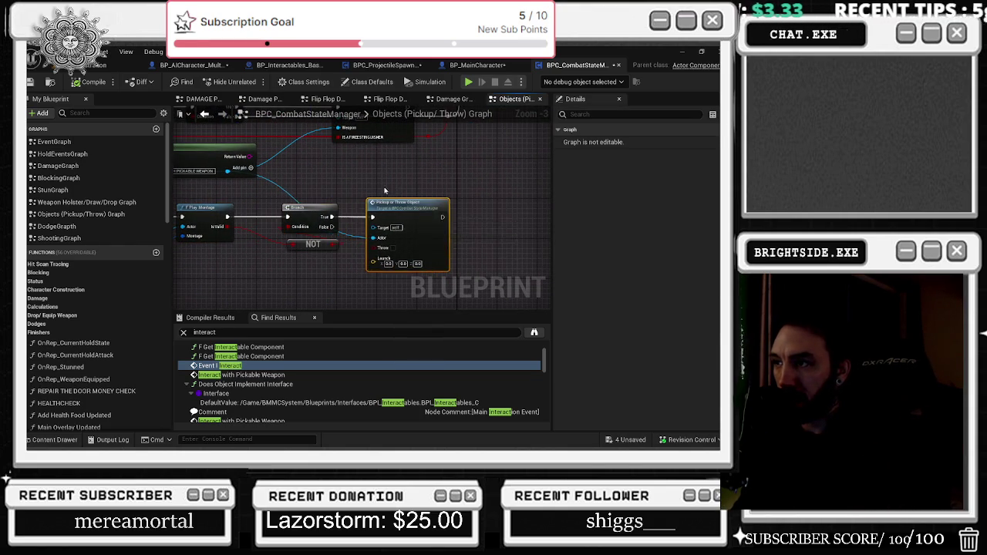
drag(377, 204, 538, 204)
drag(324, 201, 463, 224)
mouse_move(232, 193)
mouse_down()
mouse_move(370, 216)
mouse_move(324, 193)
mouse_up()
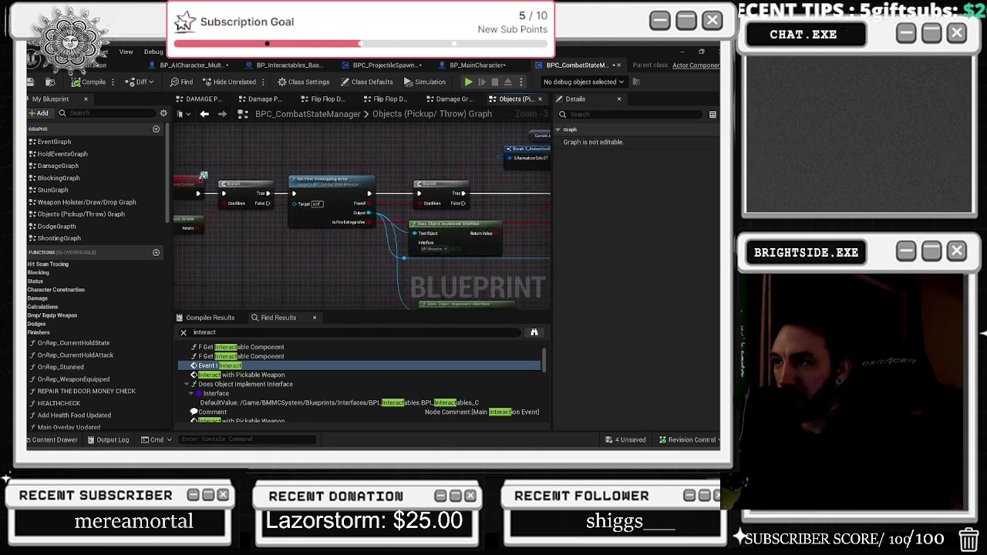
drag(177, 162, 230, 171)
mouse_move(347, 231)
mouse_down()
mouse_move(363, 224)
mouse_move(332, 216)
mouse_move(459, 155)
mouse_move(294, 133)
mouse_up()
drag(384, 218, 332, 205)
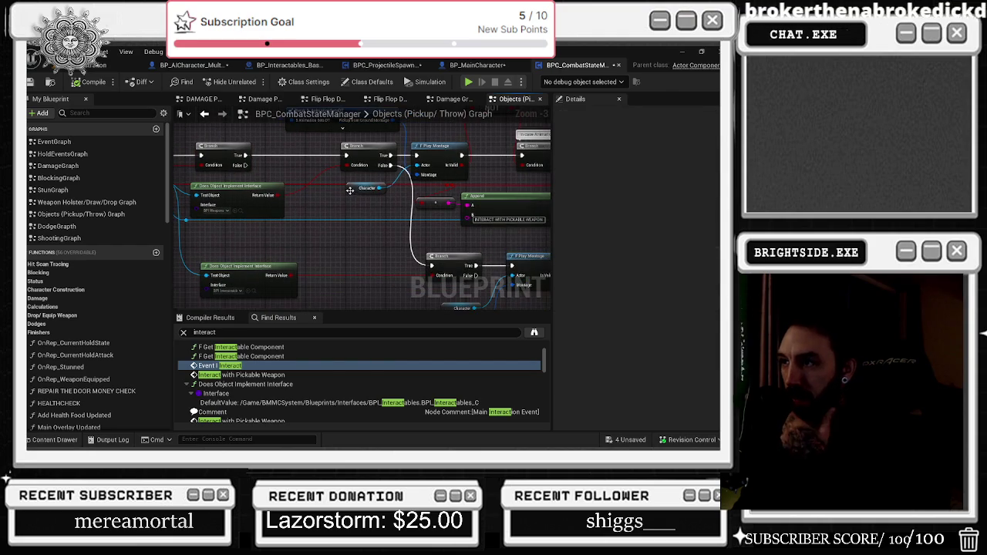
- Inspect the Character getter and CurrentAnimationSet variable, shifting the Append nodes slightly right
click(368, 204)
drag(433, 222, 340, 242)
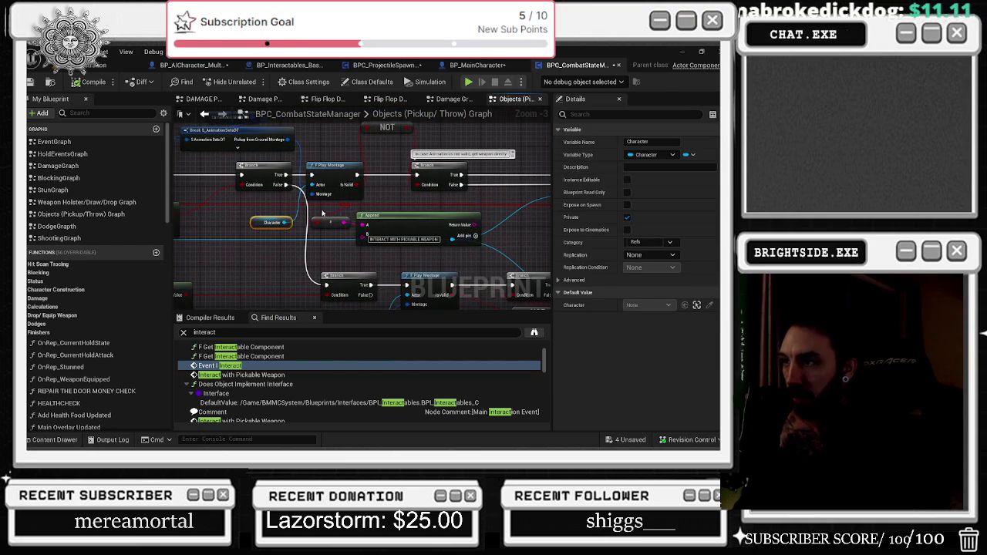
click(317, 211)
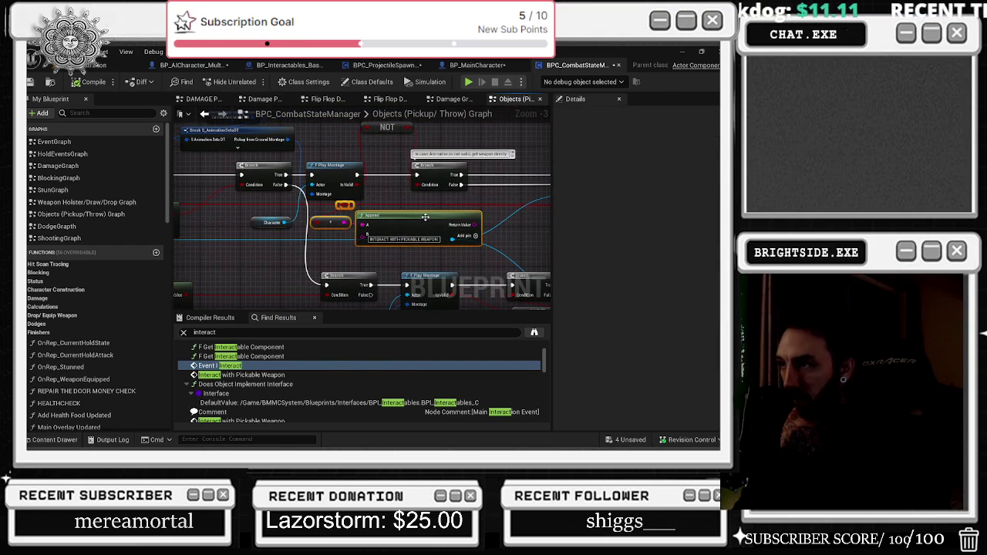
mouse_move(425, 218)
mouse_down()
mouse_move(435, 217)
mouse_move(366, 218)
mouse_move(458, 231)
mouse_move(409, 163)
mouse_move(492, 180)
mouse_up()
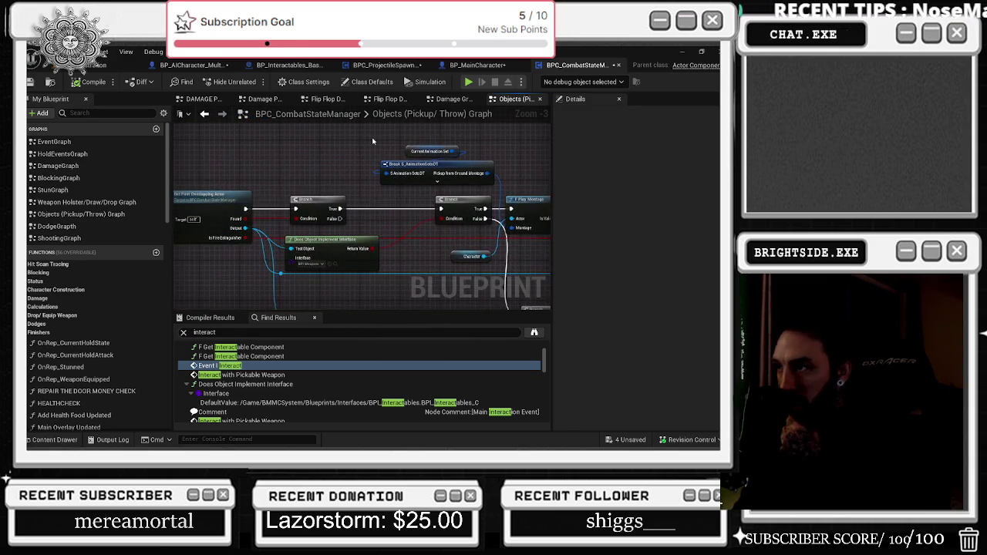
click(420, 152)
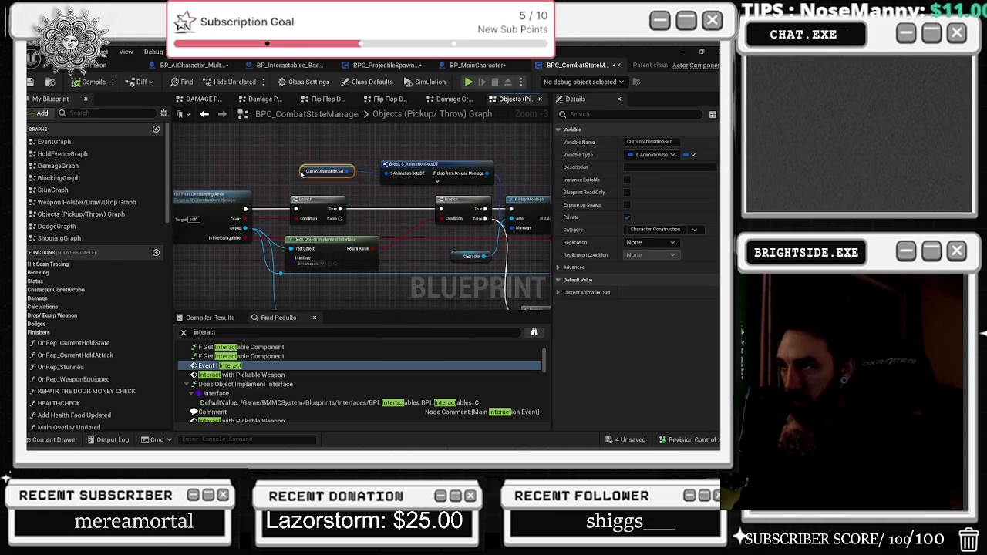
drag(351, 189, 356, 106)
scroll(362, 131, down, 4)
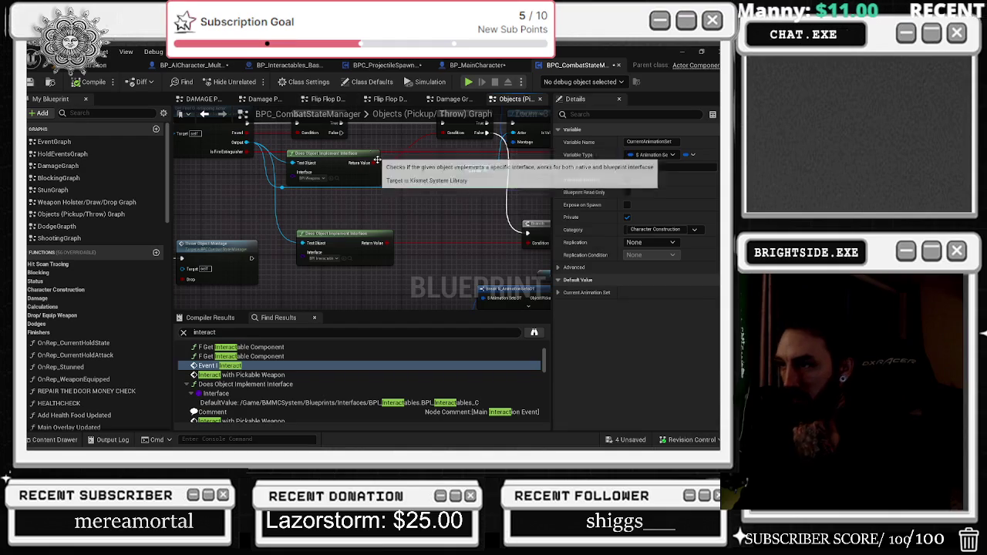
scroll(362, 200, up, 2)
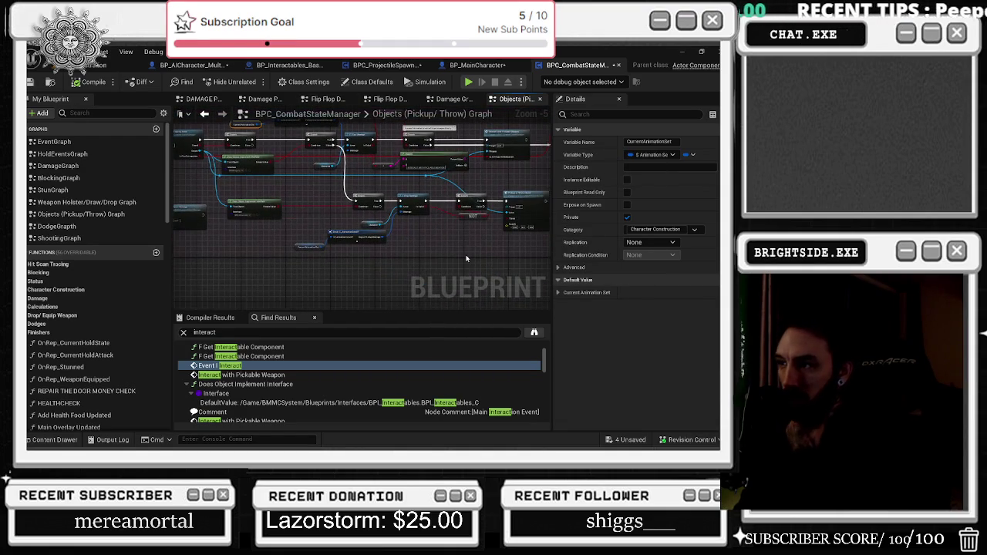
- Move the NOT node left of the Branch and shift the Branch and Pickup or Throw Object nodes right
drag(391, 220, 344, 221)
drag(374, 166, 518, 250)
drag(476, 188, 495, 188)
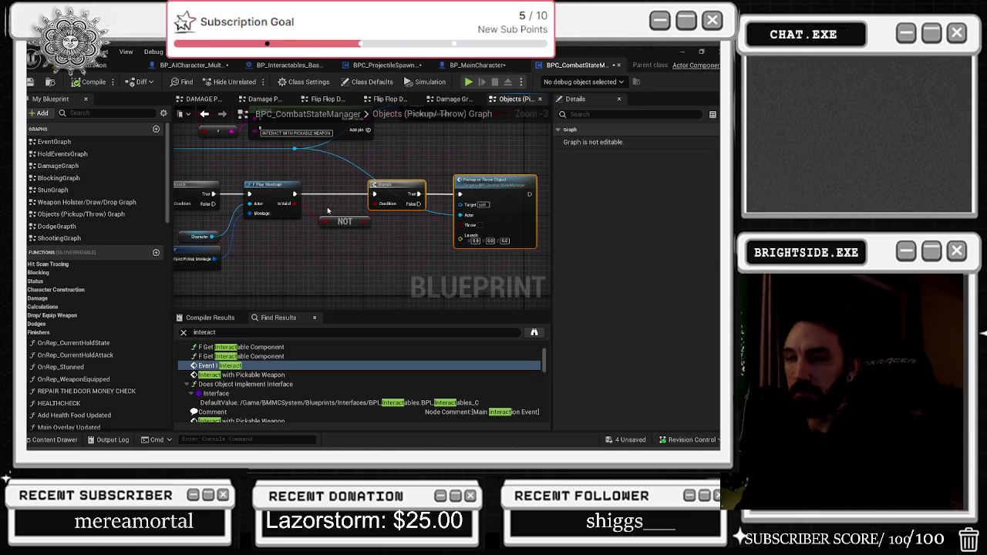
mouse_move(283, 242)
mouse_down()
mouse_move(390, 274)
mouse_move(424, 265)
mouse_move(468, 277)
mouse_move(494, 211)
mouse_up()
mouse_move(396, 225)
mouse_down()
mouse_move(547, 189)
mouse_move(510, 193)
mouse_move(573, 138)
mouse_up()
mouse_move(336, 176)
mouse_down()
mouse_move(511, 165)
mouse_move(462, 192)
mouse_up()
drag(481, 247, 392, 198)
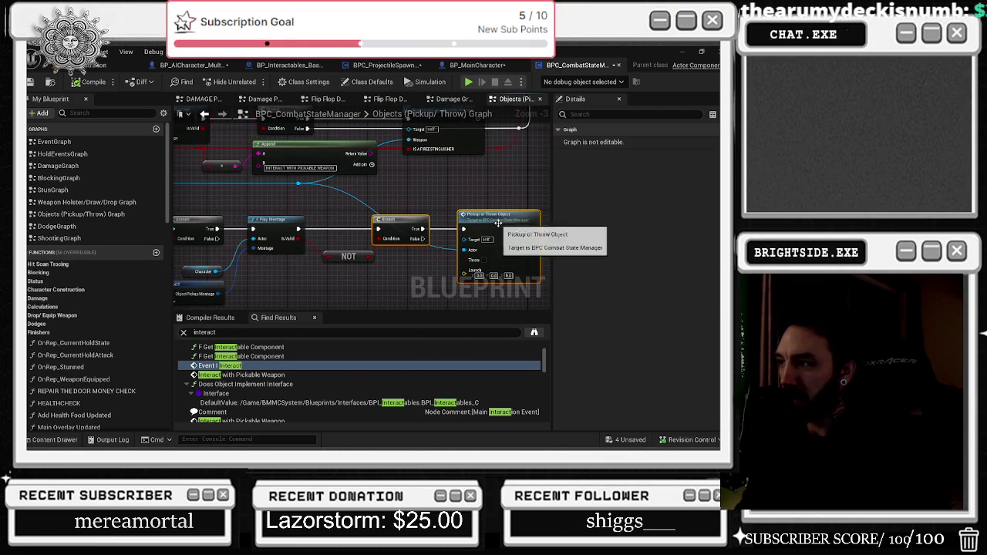
drag(477, 210, 498, 201)
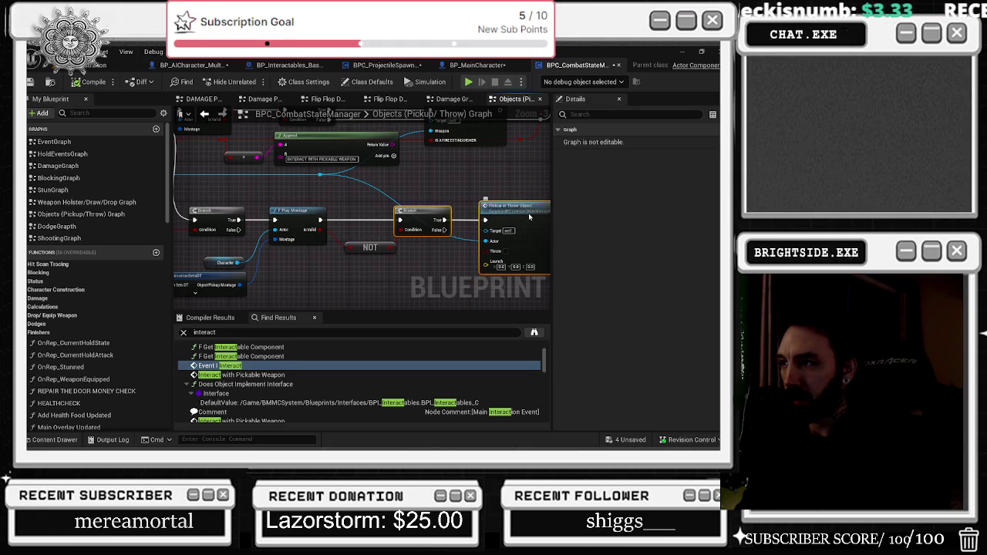
- Inspect the Pickup or Throw Object event definition, then return and select the Current Hold State node
double_click(529, 214)
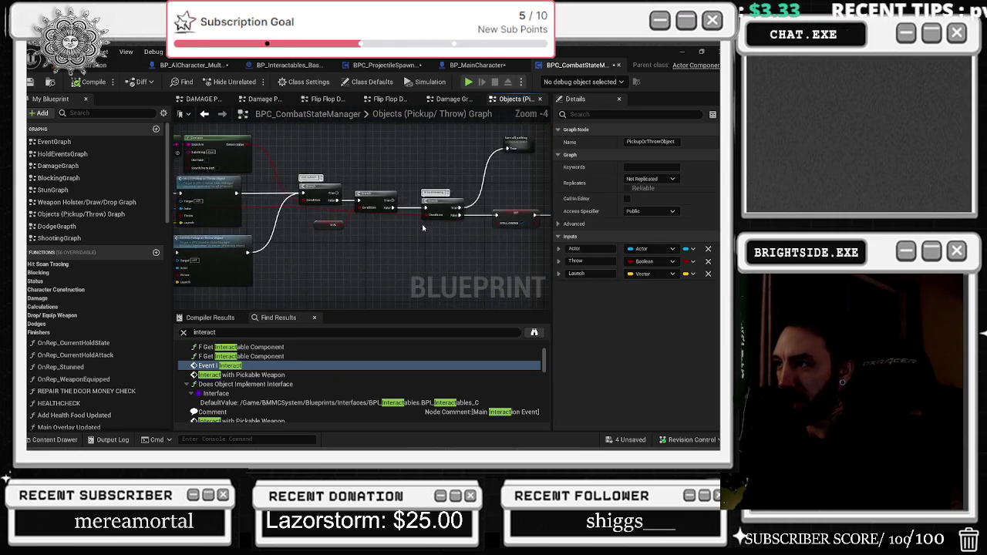
drag(423, 227, 258, 230)
scroll(352, 236, up, 2)
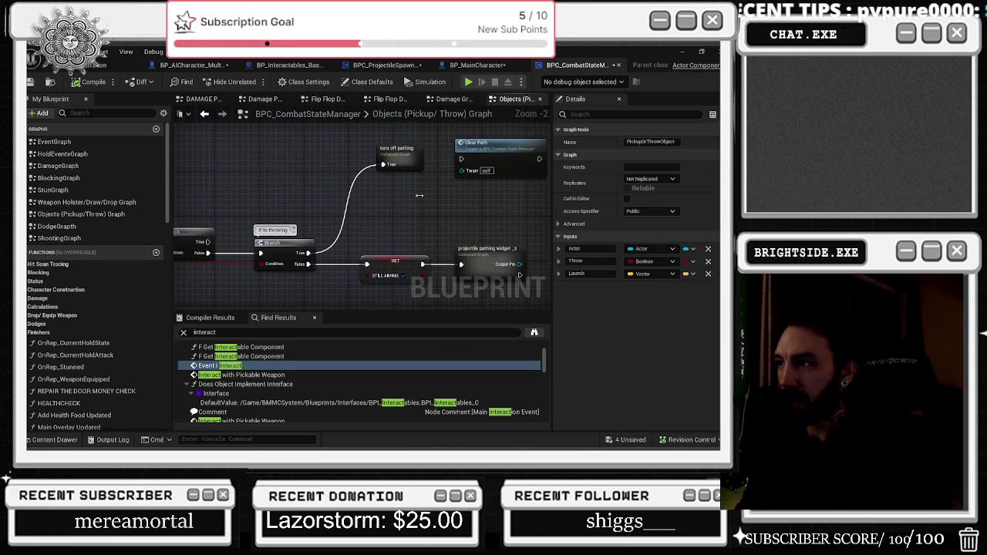
click(205, 114)
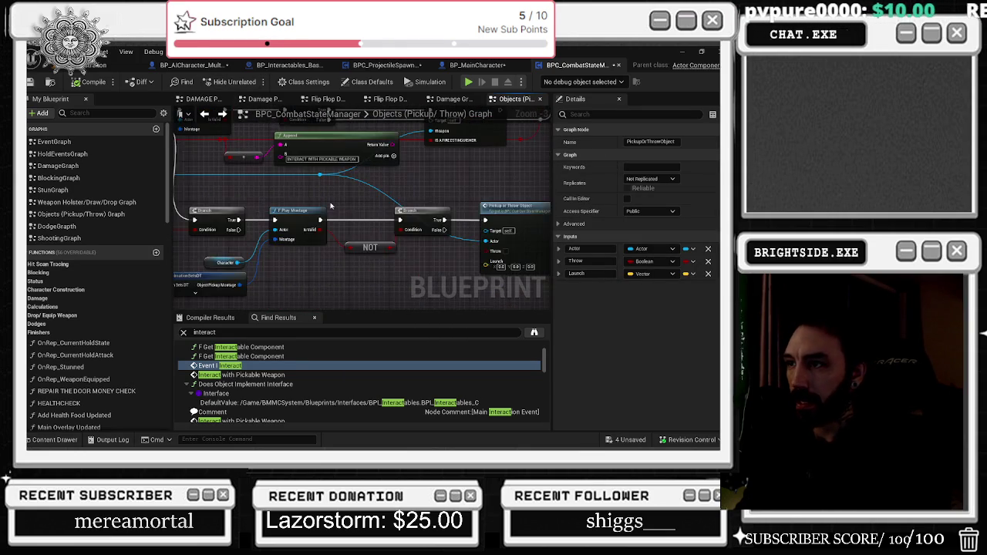
scroll(285, 249, up, 2)
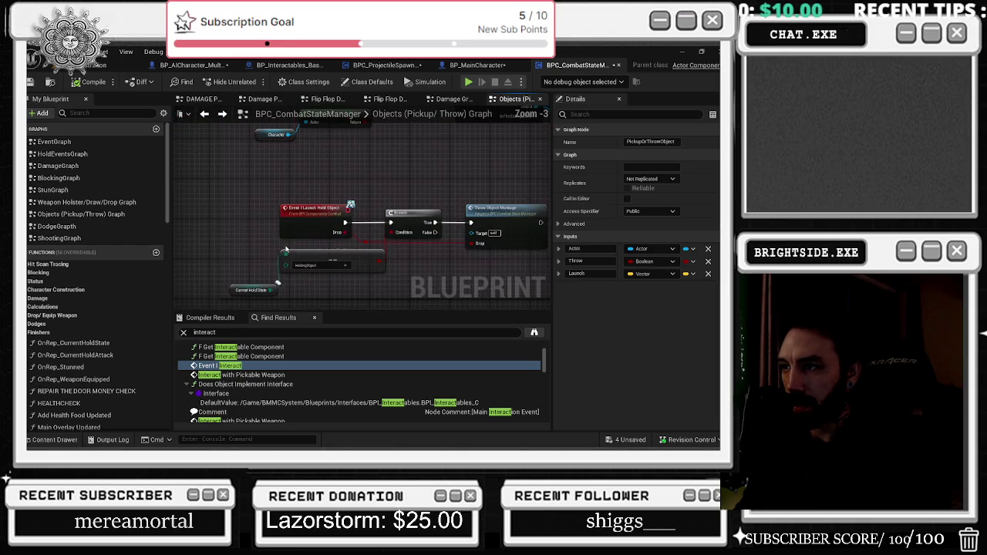
drag(235, 260, 324, 297)
click(231, 290)
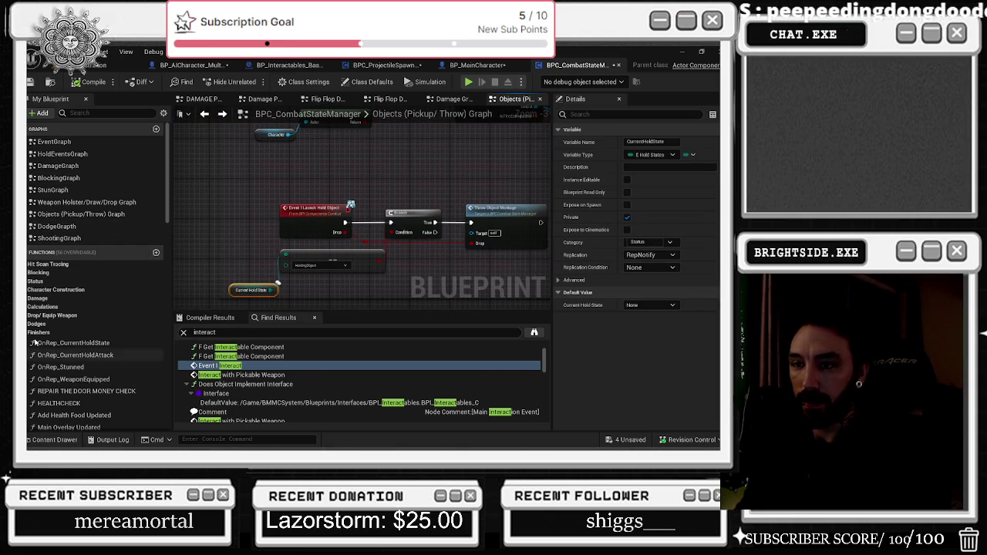
- Filter My Blueprint members by 'current' and open the CurrentHoldState variable's context menu
click(101, 113)
text(current)
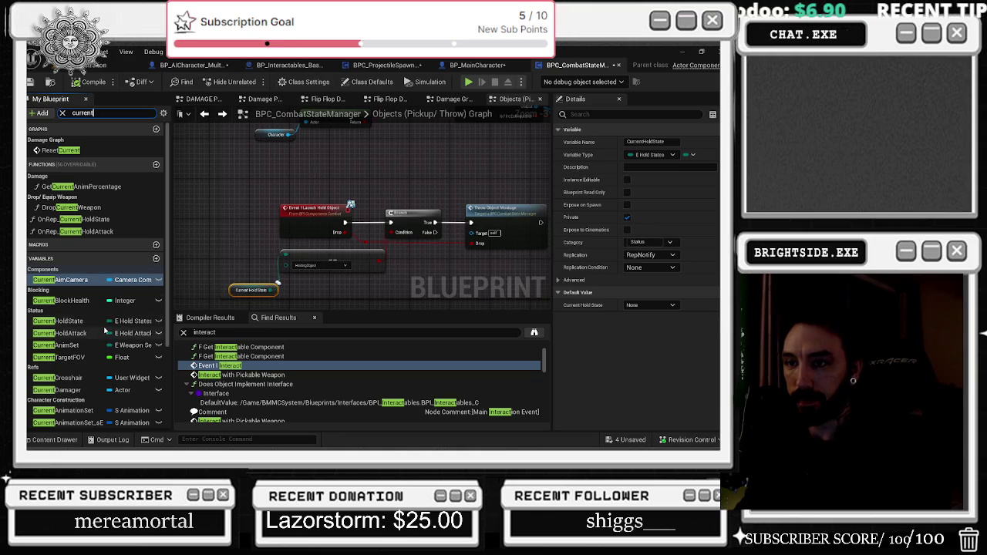
right_click(87, 323)
- Find all references to CurrentHoldState by name
mouse_move(122, 352)
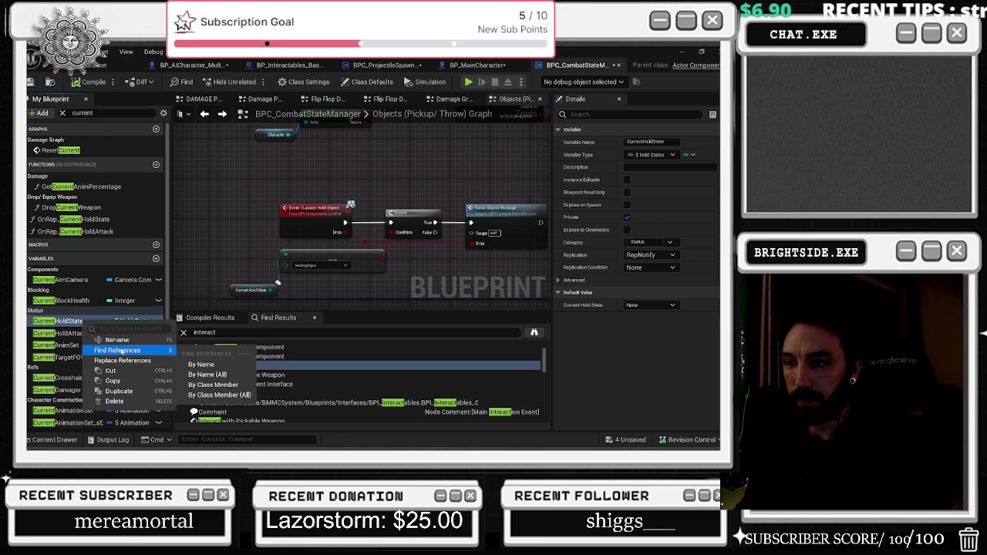
click(221, 366)
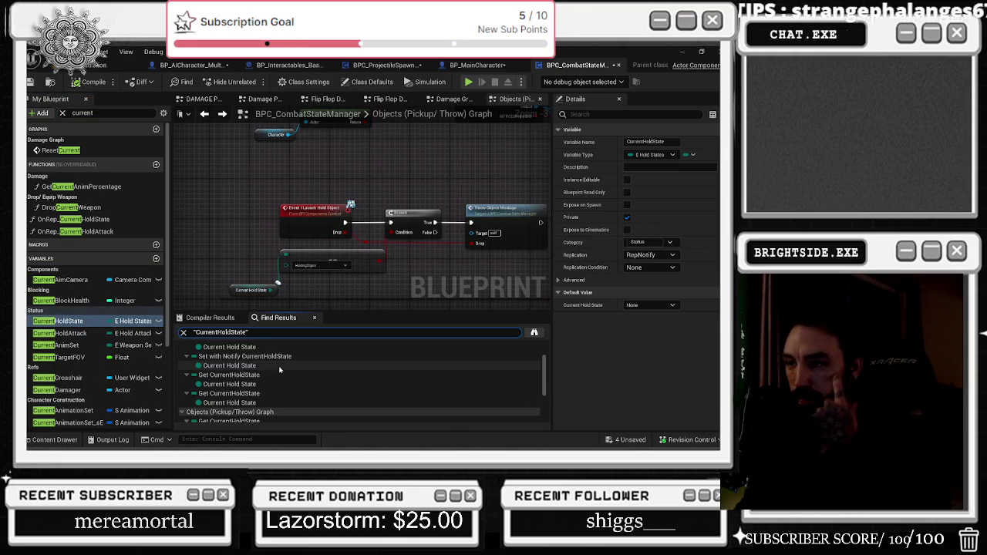
scroll(278, 371, up, 1)
- Inspect the Set with Notify use in Hold Events Graph, then return to the Objects (Pickup/Throw) Graph
double_click(281, 367)
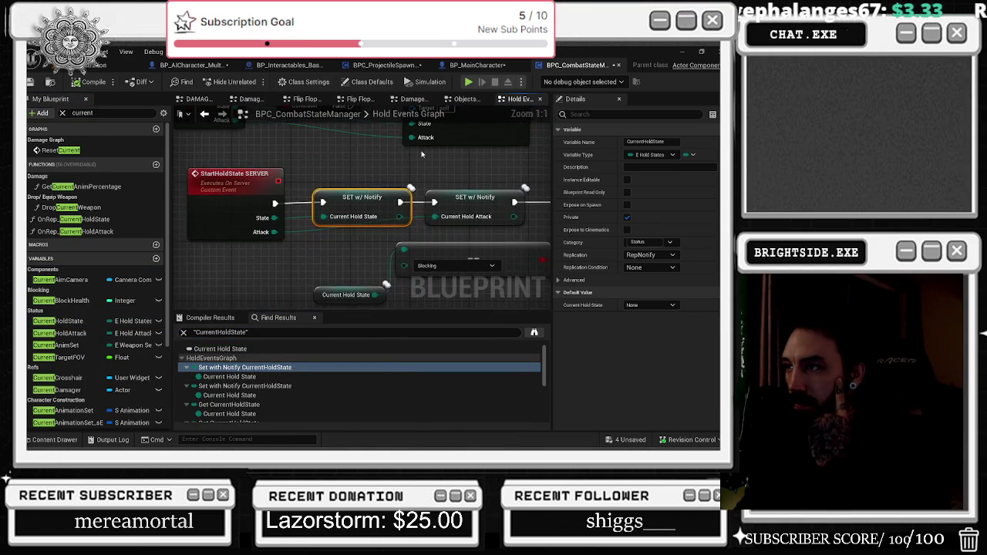
mouse_move(232, 255)
mouse_down()
mouse_move(356, 165)
mouse_move(259, 160)
mouse_up()
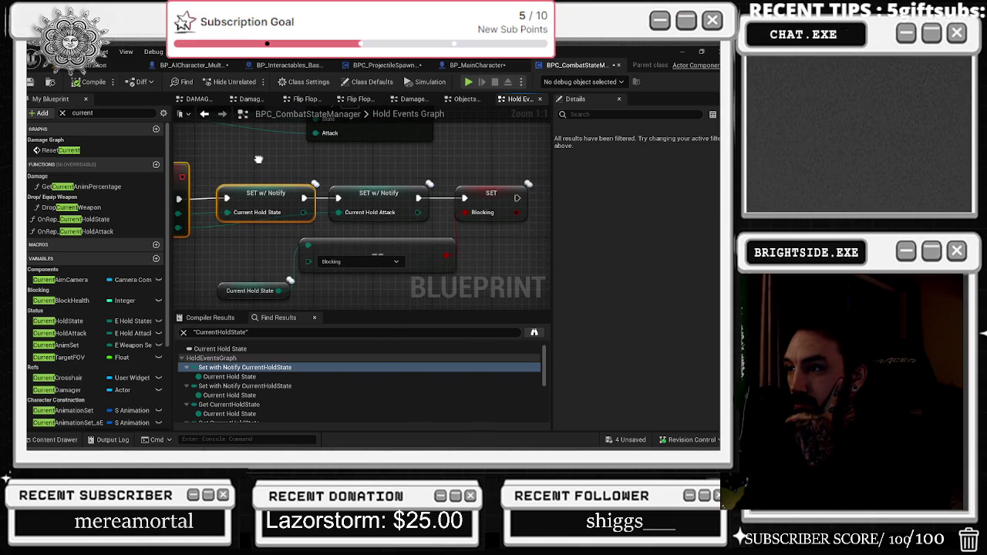
mouse_move(258, 160)
mouse_down()
mouse_move(448, 259)
mouse_move(465, 289)
mouse_move(404, 275)
mouse_move(422, 309)
mouse_move(367, 293)
mouse_move(371, 300)
mouse_up()
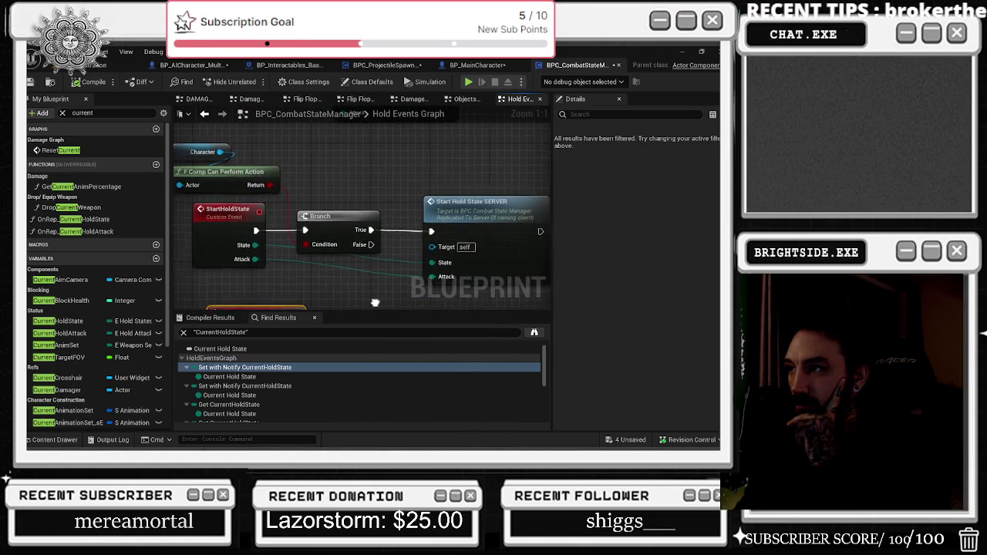
scroll(393, 220, down, 4)
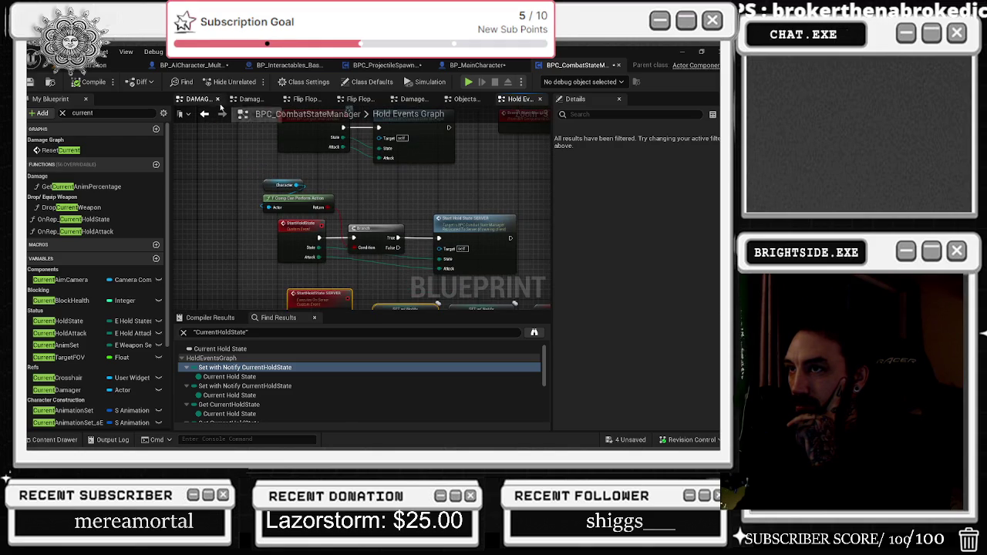
click(204, 113)
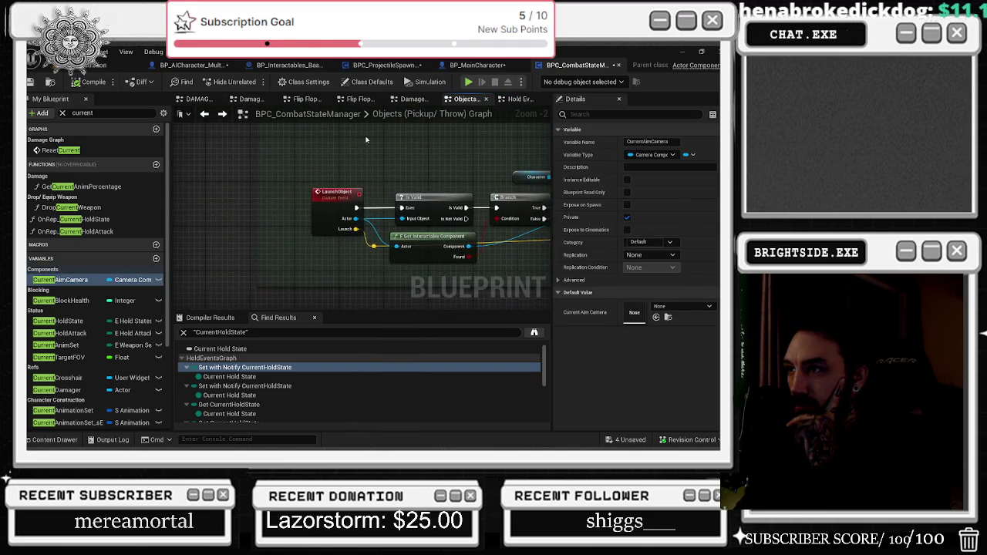
- Zoom out and pan the Objects graph past the door sections, then return to the Damage Graph
scroll(310, 280, down, 2)
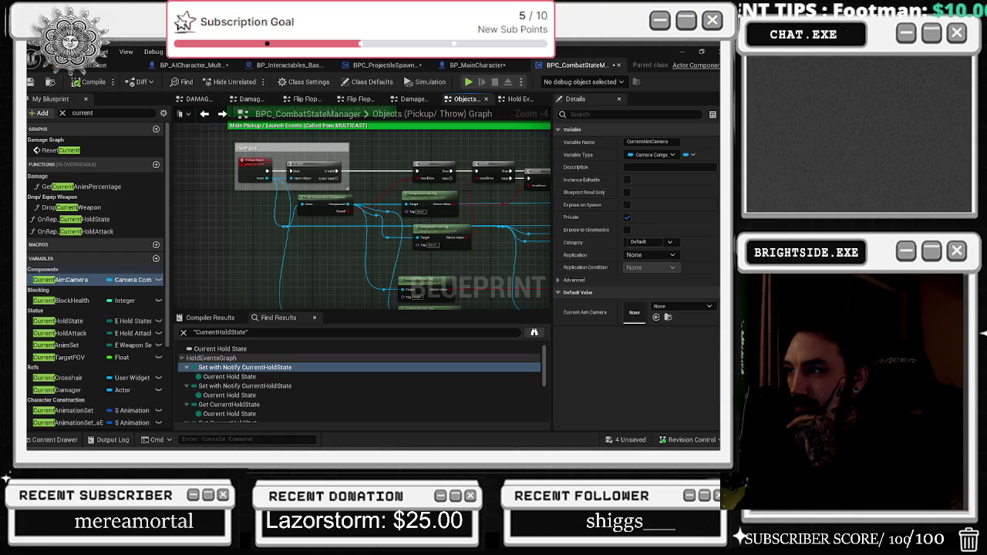
drag(305, 190, 125, 152)
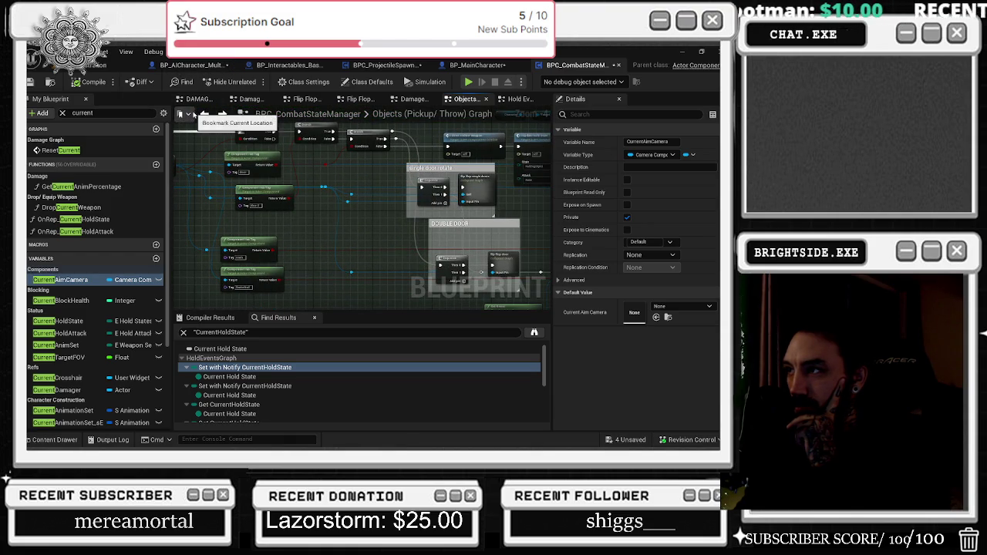
click(206, 115)
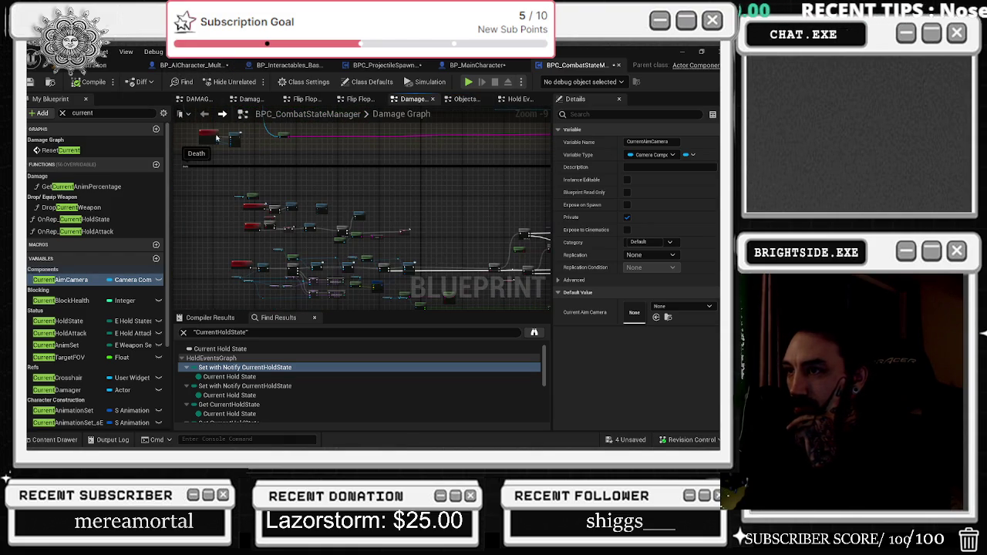
mouse_move(258, 197)
mouse_down()
mouse_move(309, 199)
mouse_move(389, 282)
mouse_move(359, 141)
mouse_up()
scroll(383, 171, up, 4)
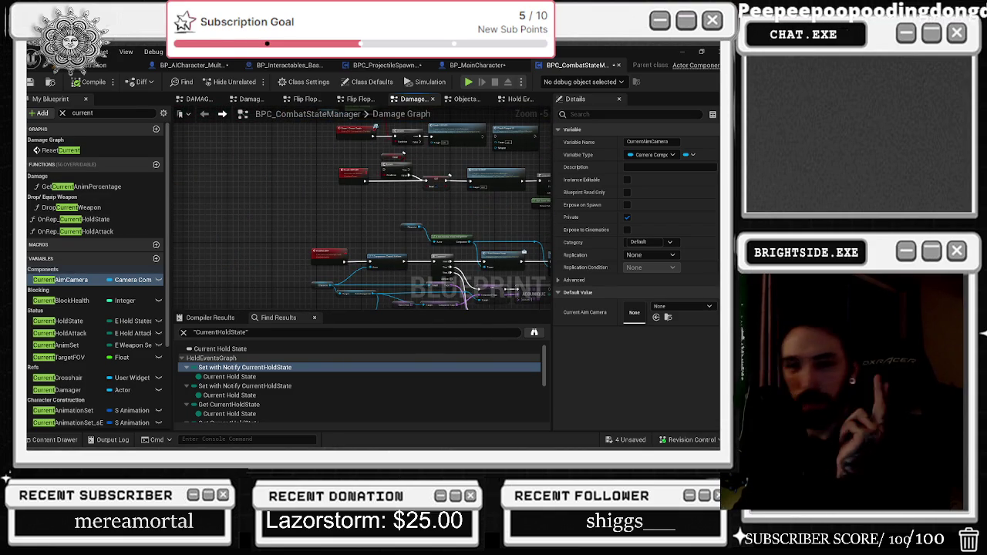
scroll(348, 243, up, 3)
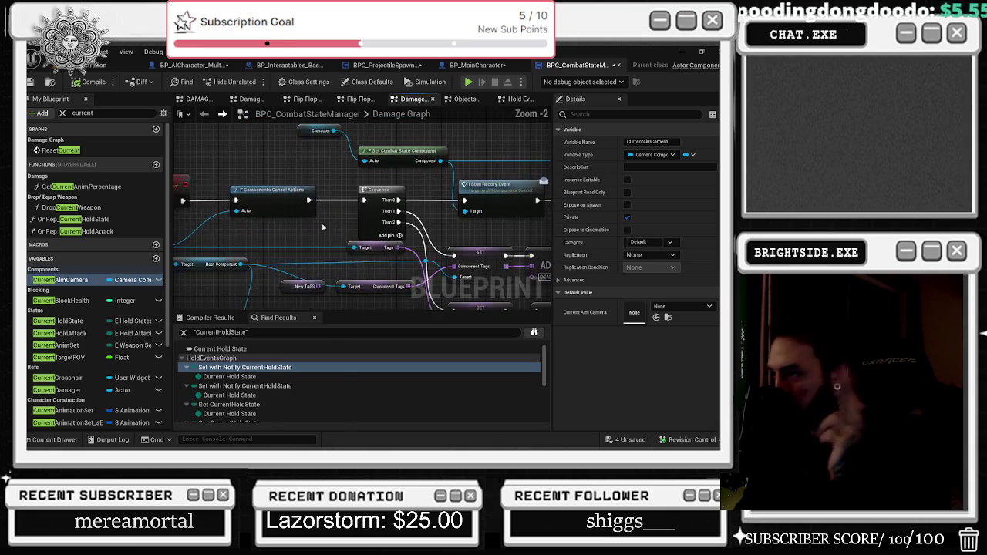
drag(309, 251, 418, 249)
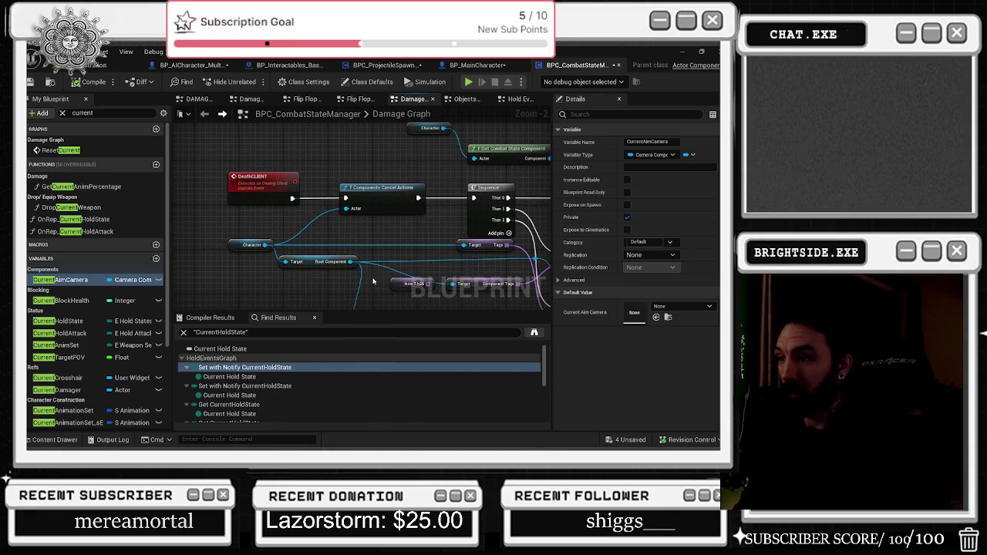
scroll(349, 257, down, 10)
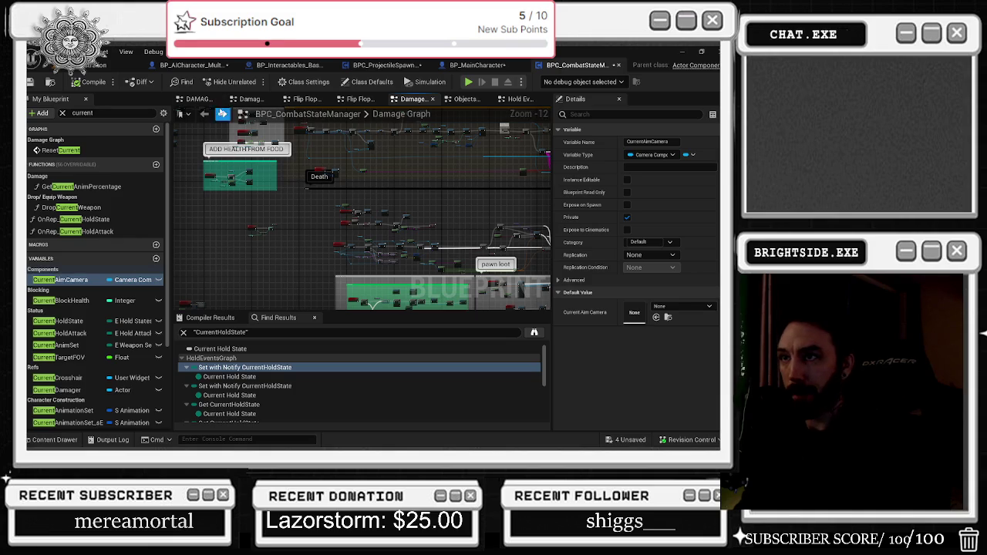
mouse_move(323, 131)
mouse_down()
mouse_move(317, 181)
mouse_move(332, 207)
mouse_up()
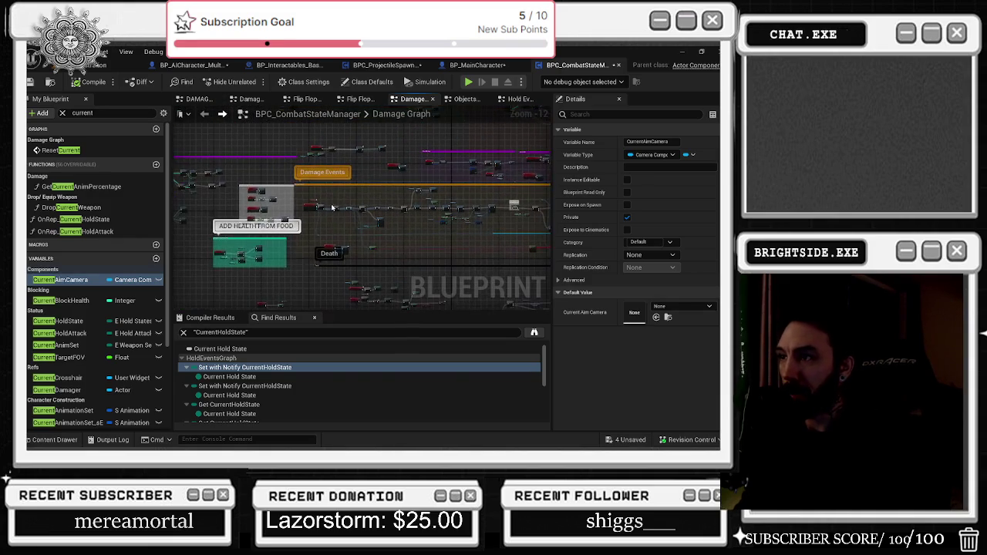
scroll(328, 225, up, 8)
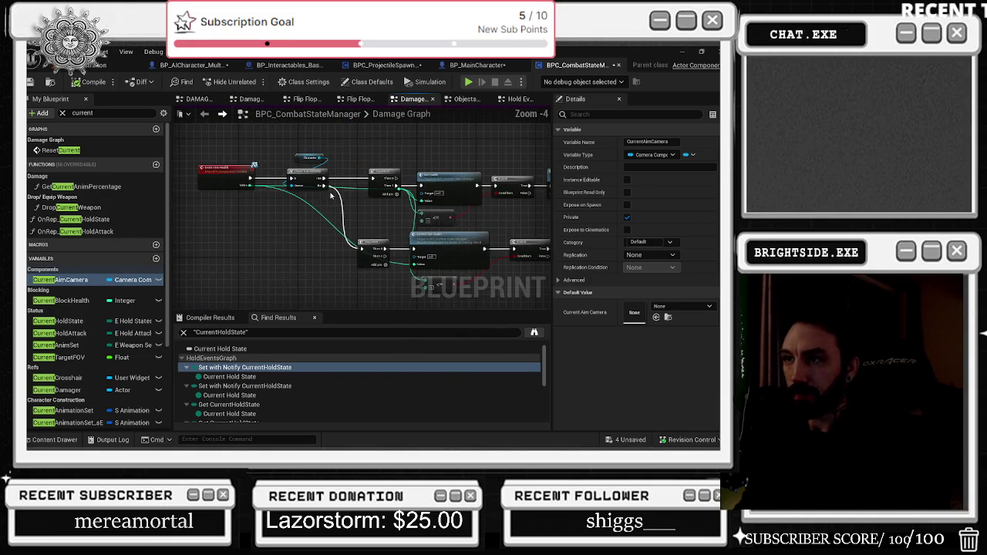
scroll(293, 155, down, 8)
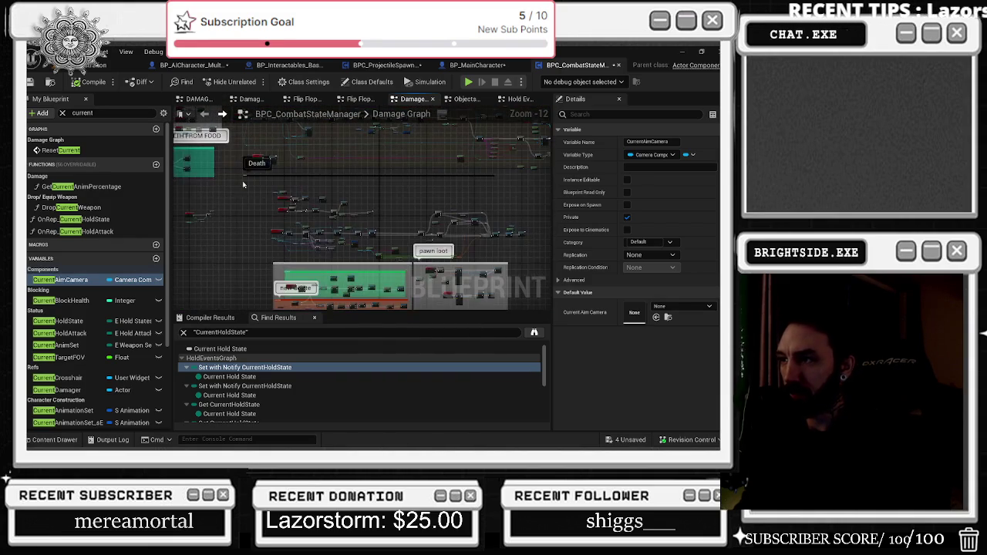
scroll(289, 207, up, 8)
scroll(293, 210, down, 8)
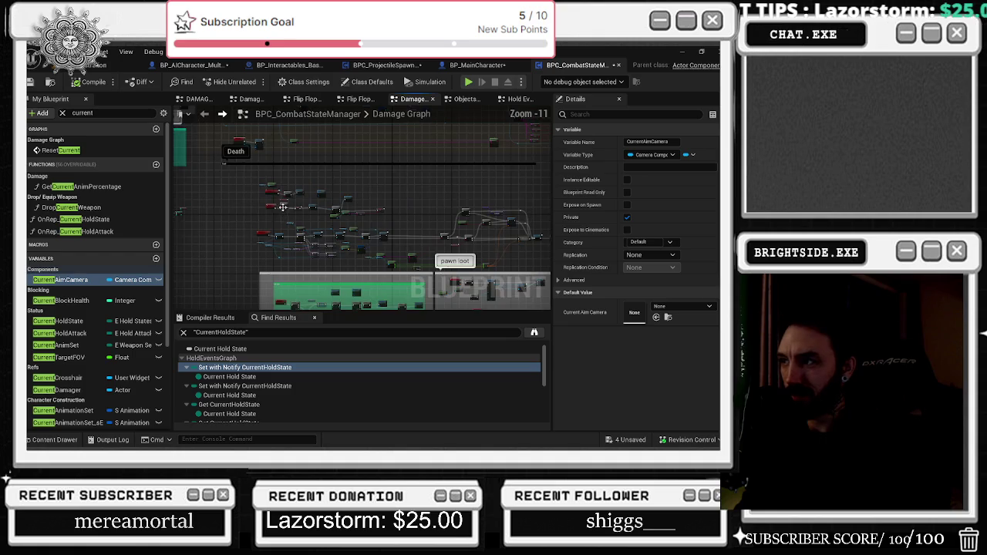
mouse_move(382, 191)
mouse_down()
mouse_move(353, 302)
mouse_move(457, 297)
mouse_move(463, 223)
mouse_move(497, 157)
mouse_up()
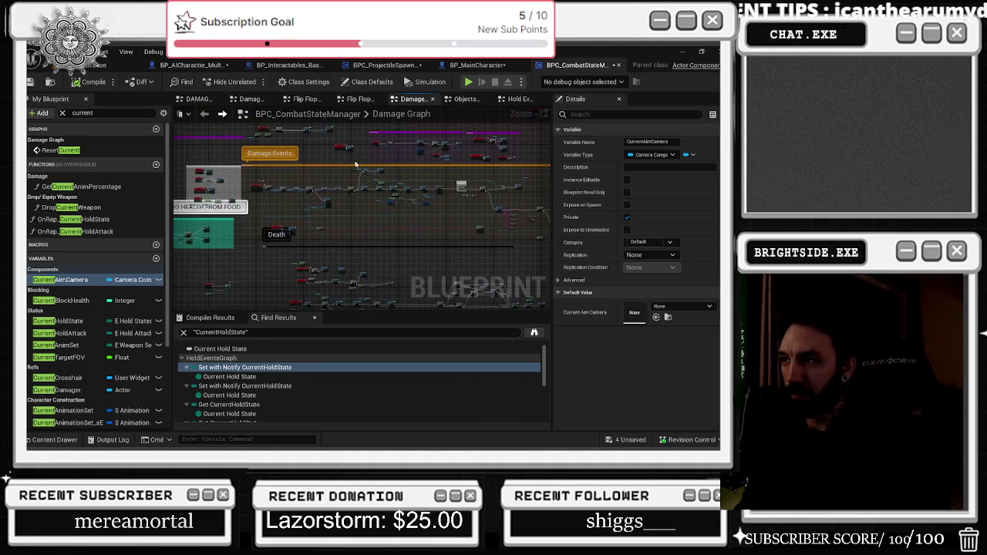
scroll(356, 163, up, 10)
scroll(372, 167, down, 5)
scroll(342, 188, up, 5)
mouse_move(338, 184)
mouse_down()
mouse_move(176, 149)
mouse_move(281, 71)
mouse_move(375, 71)
mouse_up()
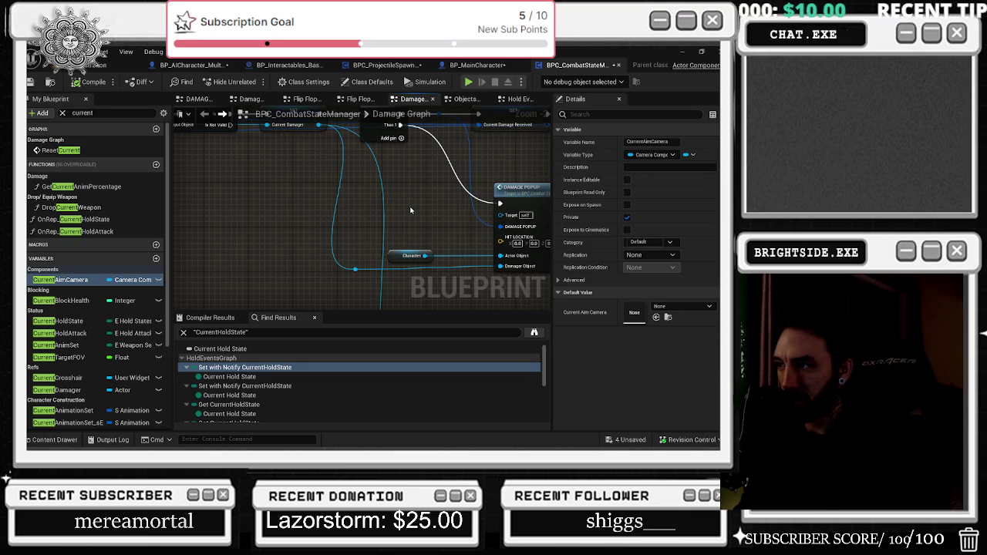
mouse_move(433, 199)
mouse_down()
mouse_move(334, 203)
mouse_move(324, 219)
mouse_move(330, 209)
mouse_up()
double_click(357, 180)
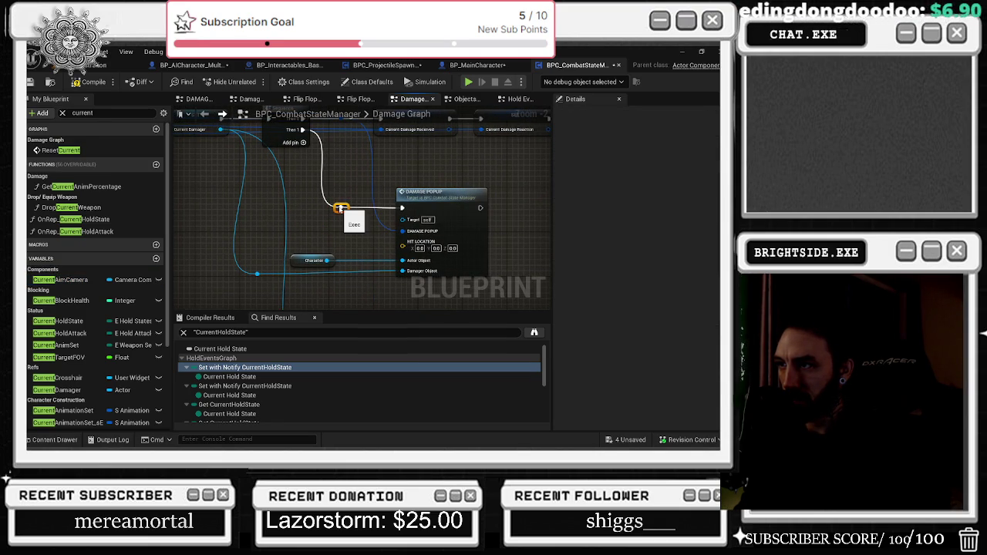
- Shift DAMAGE POPUP, the Character getter and the data-wire reroute point to the right
scroll(340, 208, down, 1)
drag(442, 198, 448, 199)
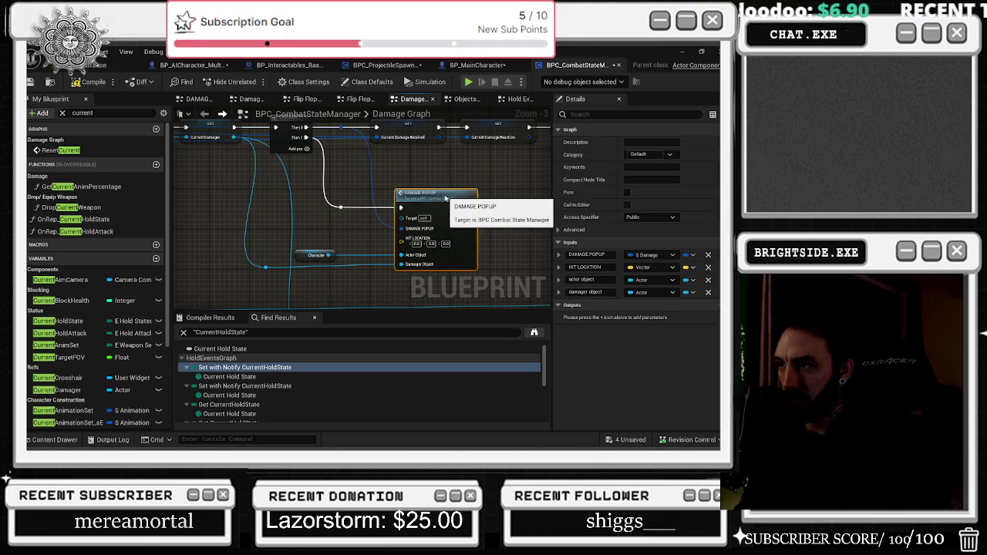
drag(312, 260, 351, 260)
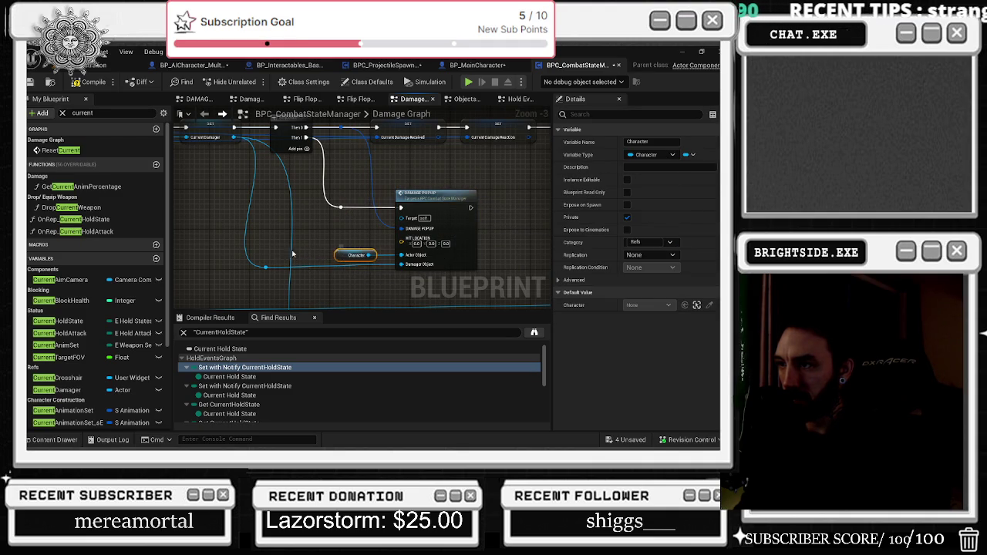
click(266, 268)
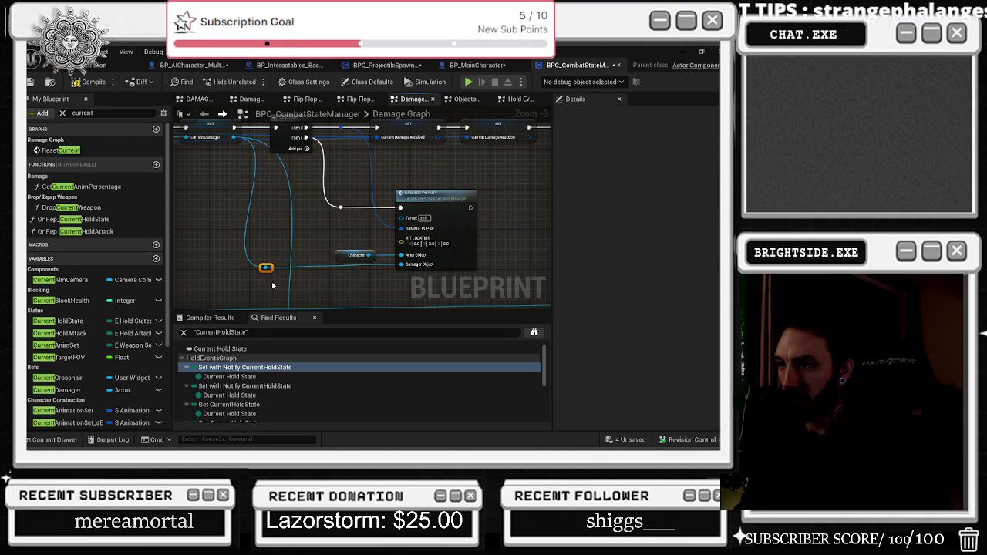
drag(262, 269, 306, 269)
- Pan the Damage Graph past End Hold State, Drop Object, Damage Dispatcher and the screen blood widget
scroll(307, 267, down, 1)
scroll(307, 264, down, 1)
drag(288, 252, 336, 249)
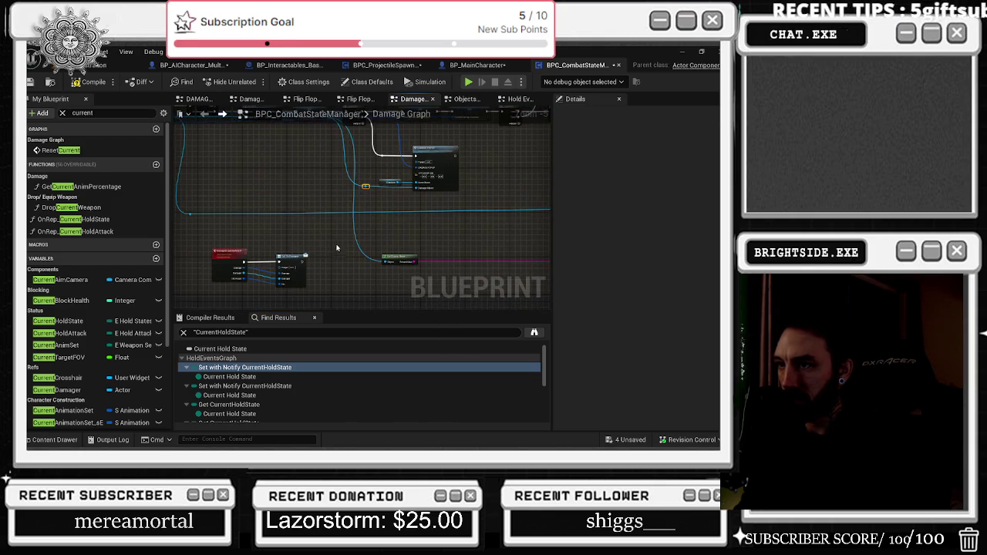
drag(301, 216, 293, 257)
scroll(382, 179, up, 3)
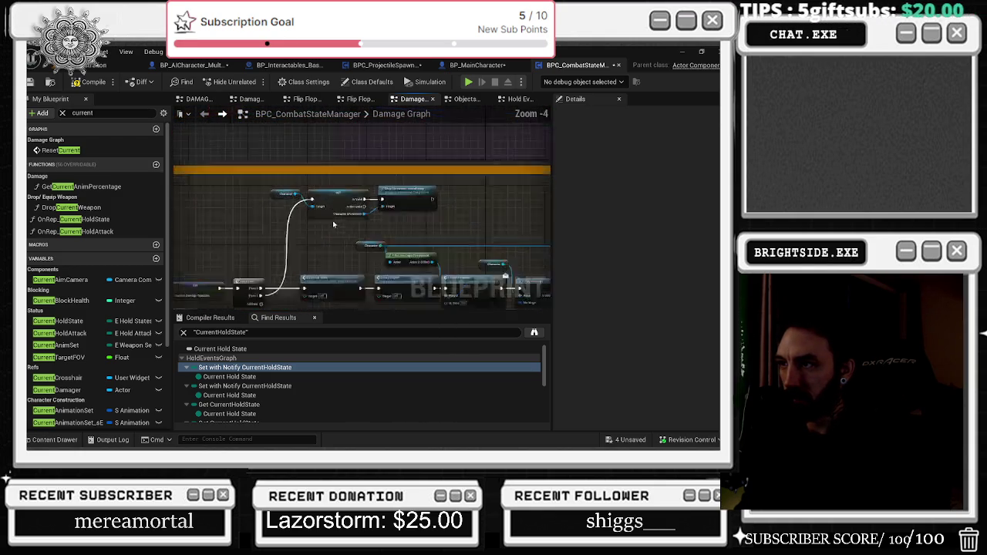
mouse_move(541, 302)
mouse_down()
mouse_move(390, 194)
mouse_move(305, 175)
mouse_up()
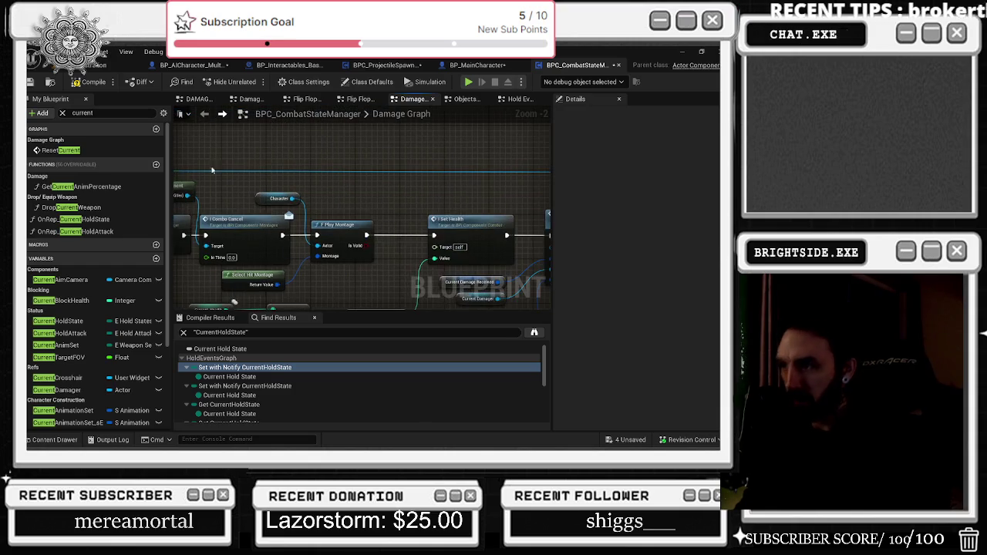
scroll(305, 175, down, 2)
drag(433, 201, 327, 201)
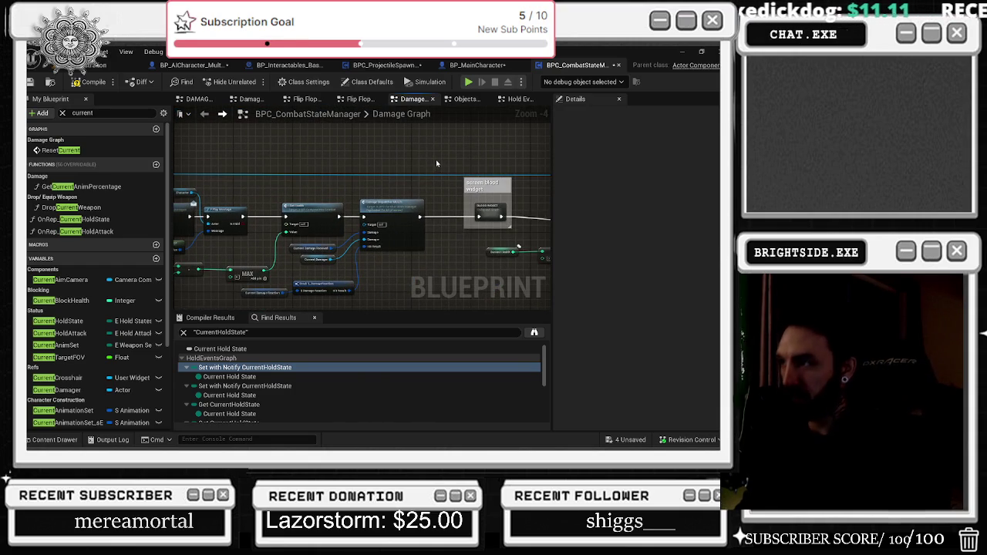
drag(429, 153, 225, 141)
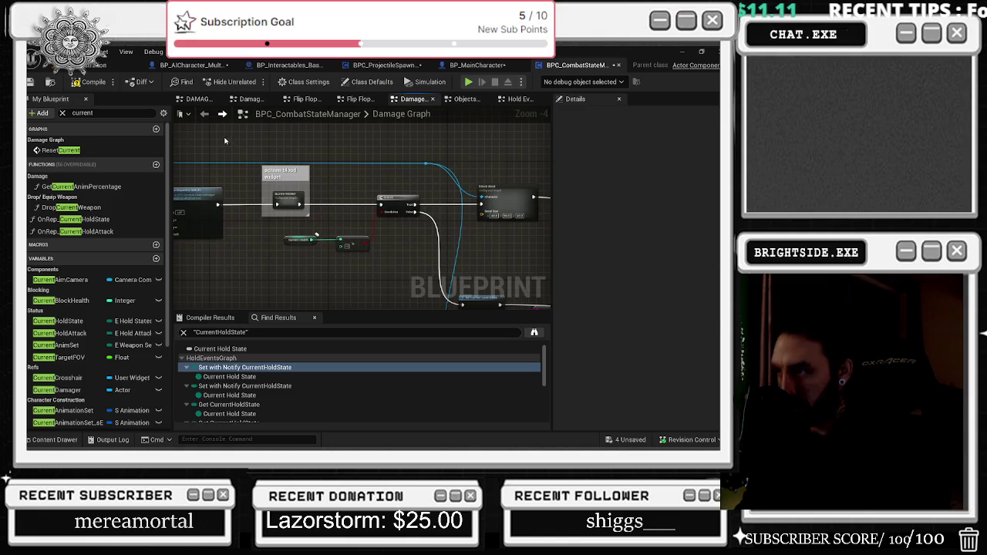
scroll(374, 155, down, 6)
key(ctrl+f)
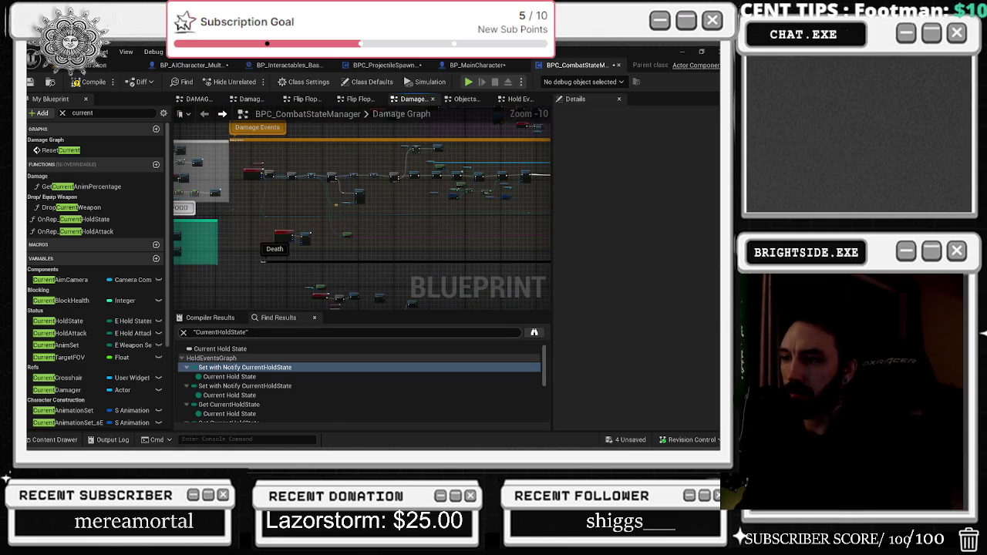
- Search Find Results for 'interact' and inspect the Event I Interact logic through Get First Overlapping Actor
text(I)
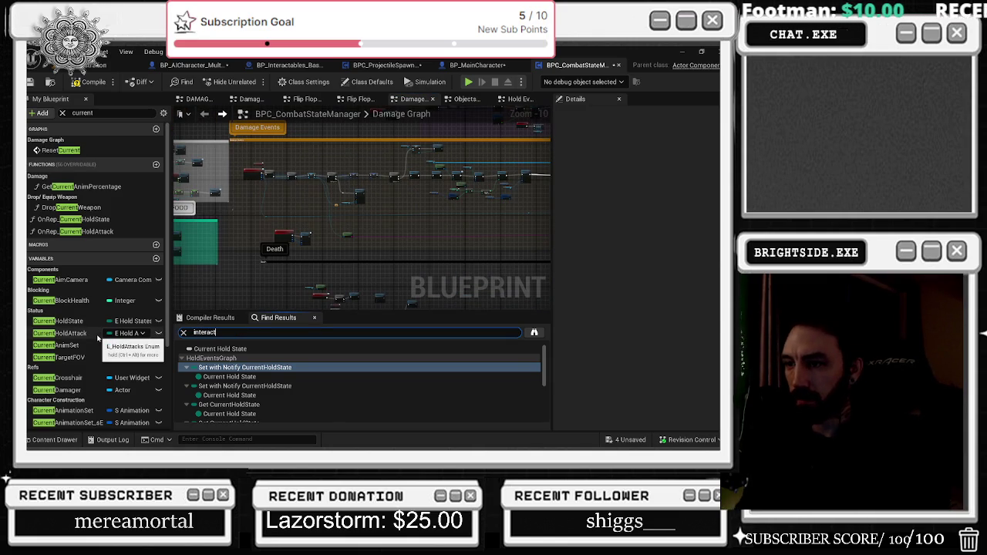
key(Return)
double_click(219, 395)
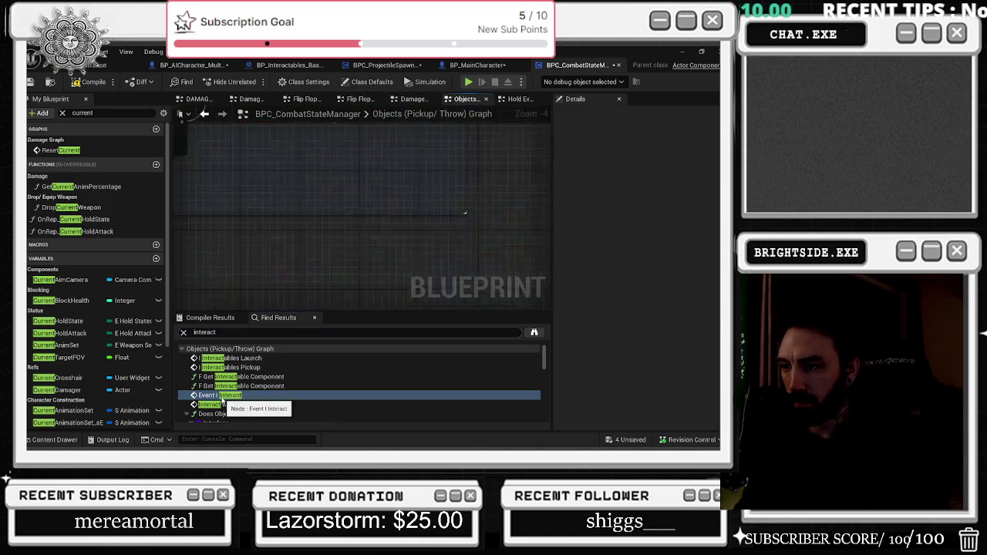
click(309, 198)
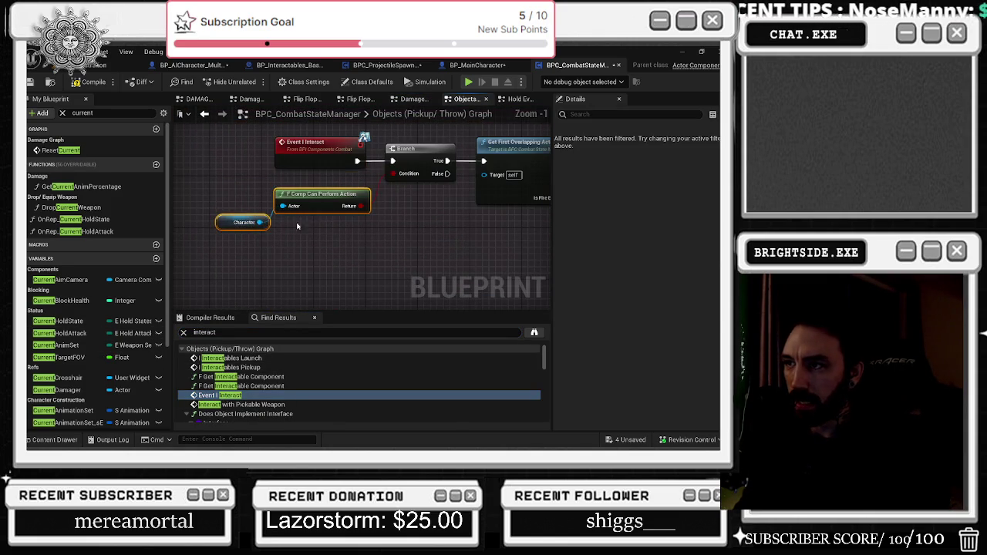
shift+click(244, 222)
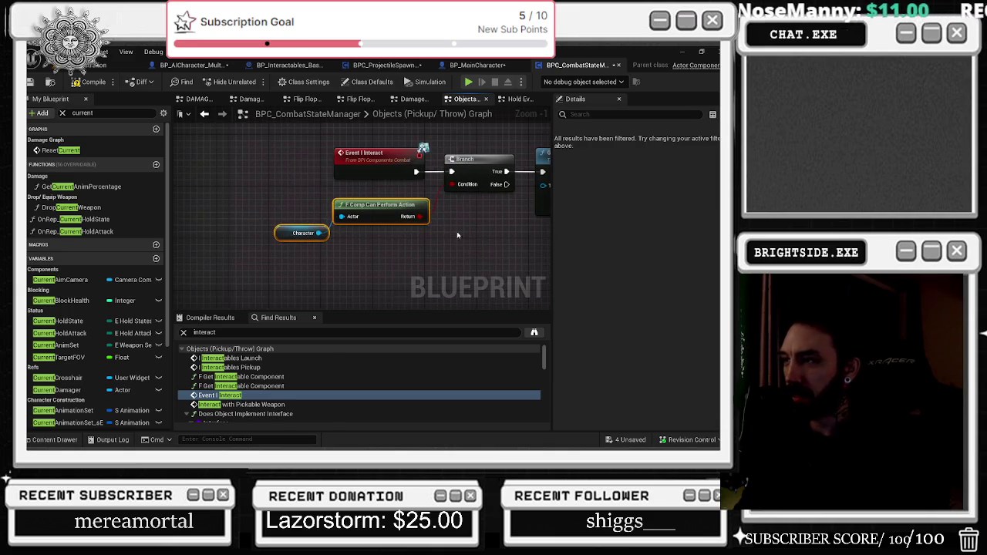
drag(366, 245, 128, 244)
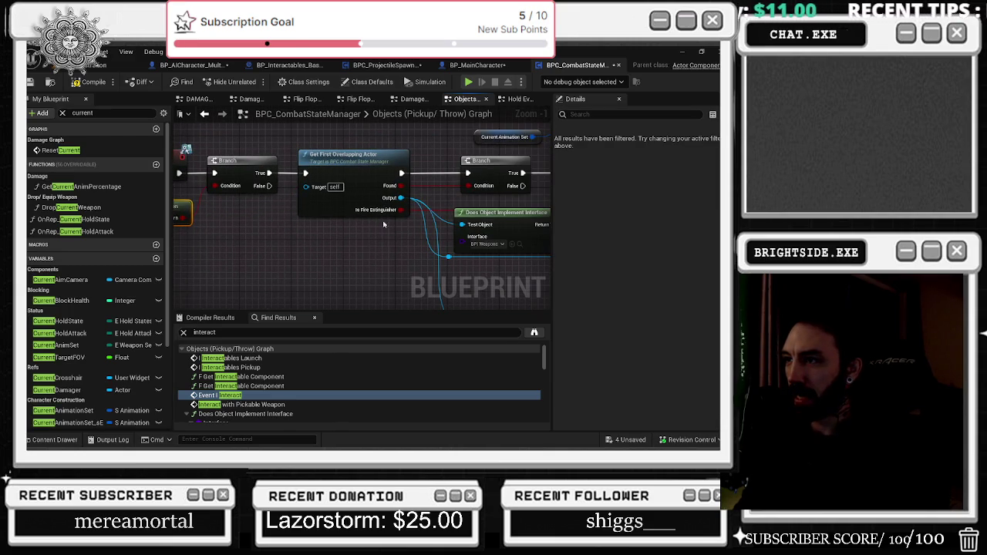
click(337, 168)
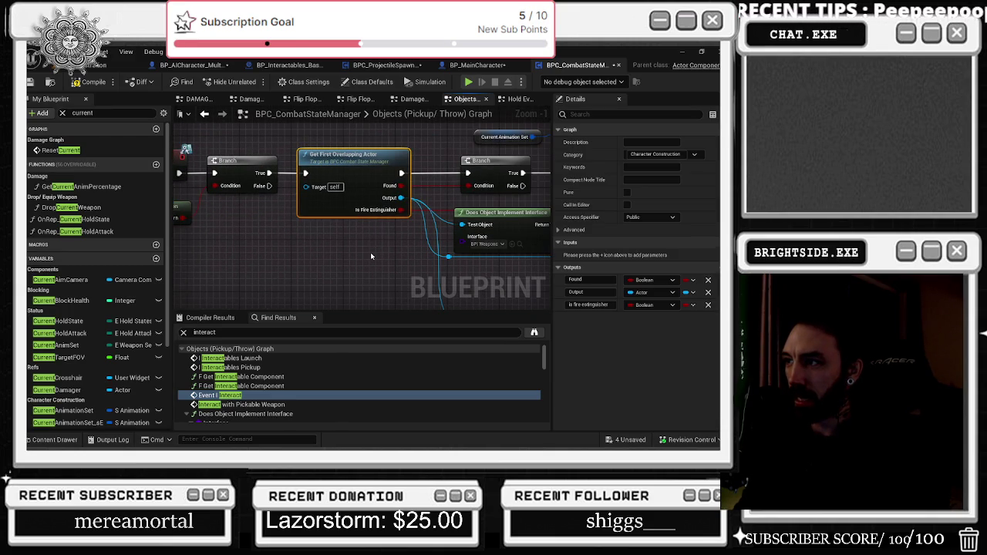
drag(370, 252, 243, 232)
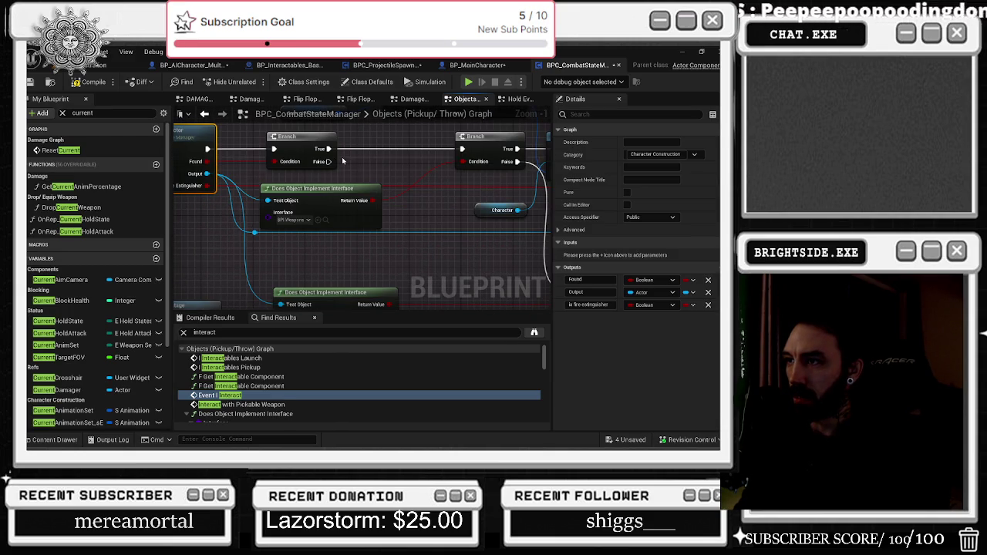
drag(343, 161, 60, 189)
scroll(244, 400, down, 3)
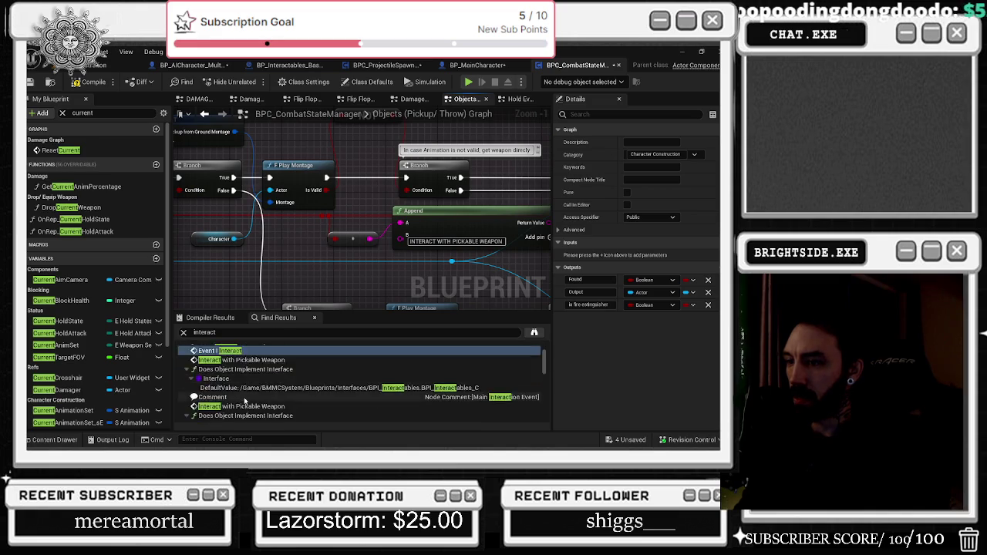
scroll(244, 401, down, 3)
- Follow Interact with Pickable Weapon through to the PickupOrThrowObject event definition
double_click(245, 408)
scroll(335, 168, down, 2)
drag(335, 256, 431, 191)
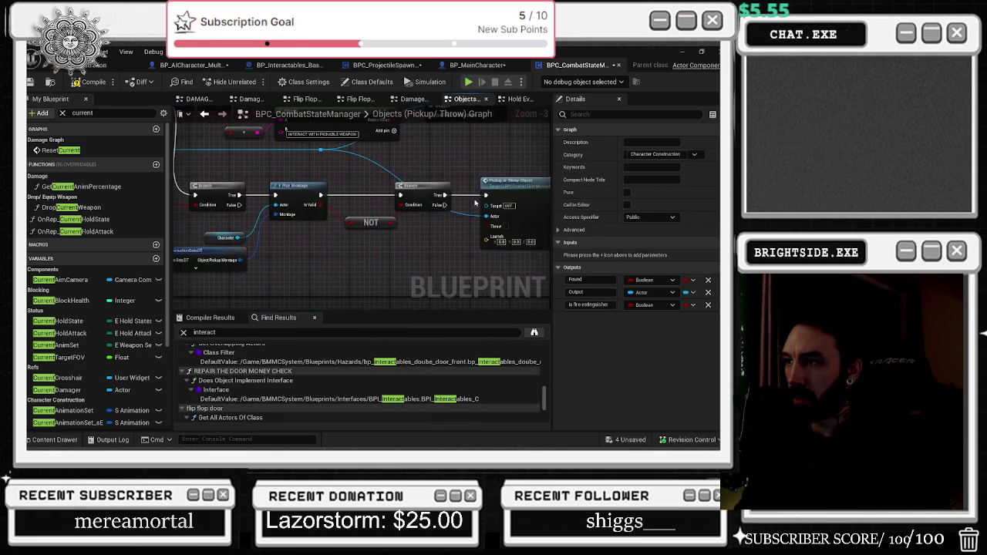
drag(434, 235, 465, 221)
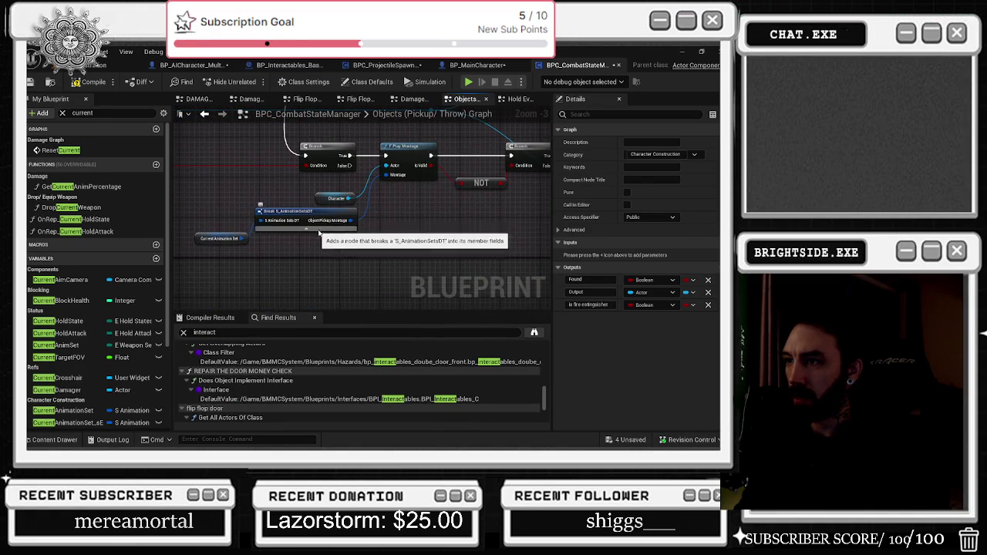
drag(539, 197, 474, 197)
double_click(474, 198)
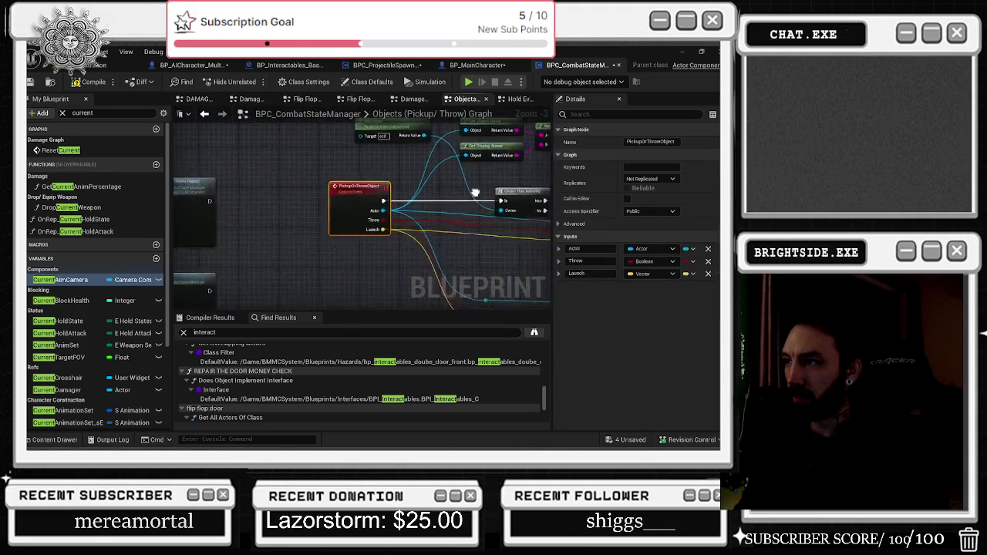
- Rearrange the Get Owner, Get Object Name and Get Display Name nodes near Append and Contains
mouse_move(378, 180)
mouse_down()
mouse_move(386, 205)
mouse_move(348, 157)
mouse_up()
drag(416, 158, 409, 220)
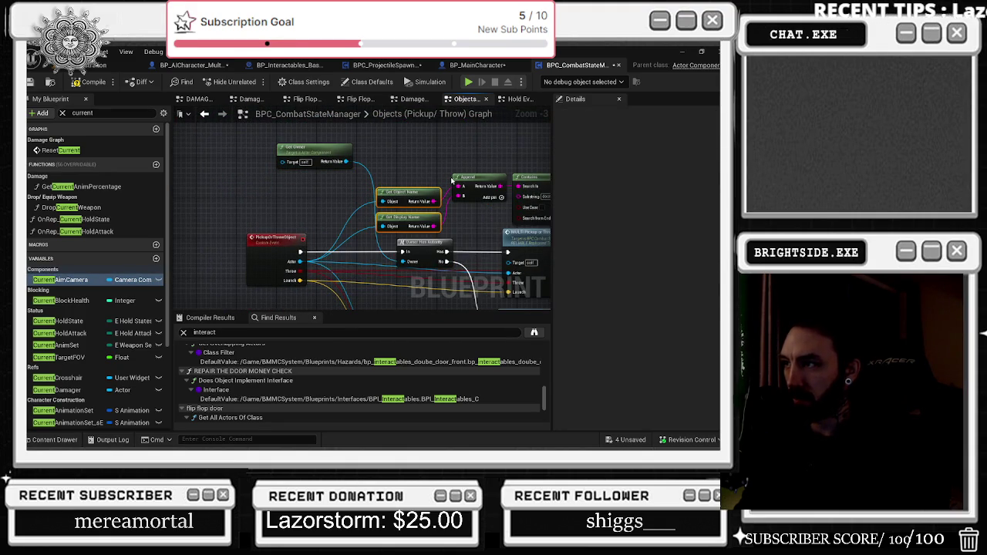
mouse_move(468, 176)
mouse_down()
mouse_move(338, 182)
mouse_move(451, 187)
mouse_move(436, 167)
mouse_move(495, 168)
mouse_up()
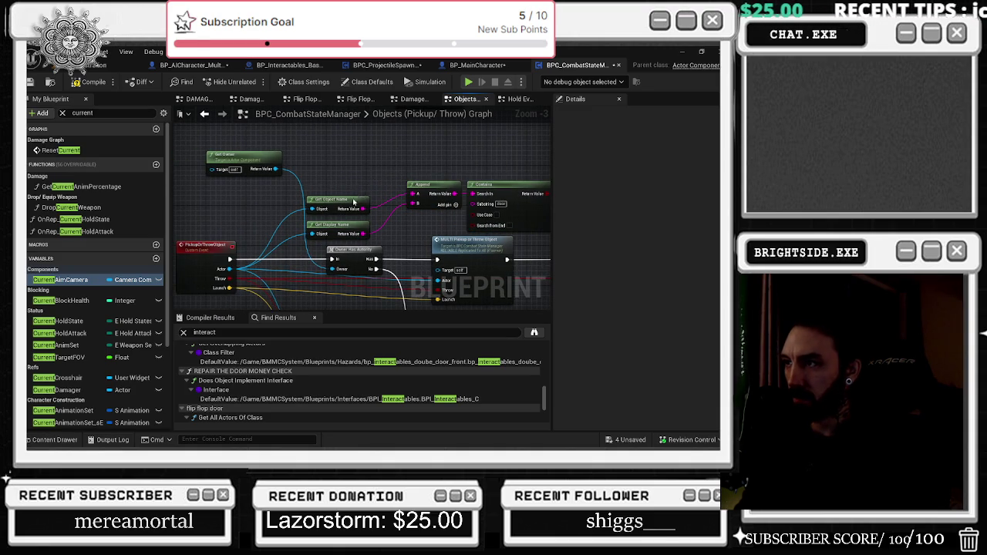
drag(355, 202, 357, 152)
mouse_move(275, 178)
mouse_down()
mouse_move(239, 227)
mouse_move(220, 205)
mouse_move(237, 184)
mouse_up()
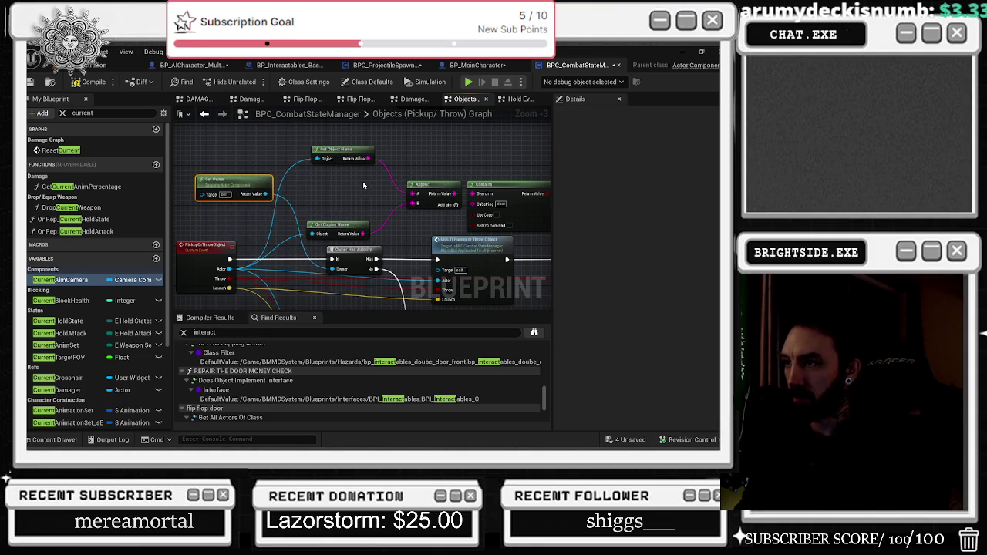
drag(339, 150, 349, 150)
click(363, 224)
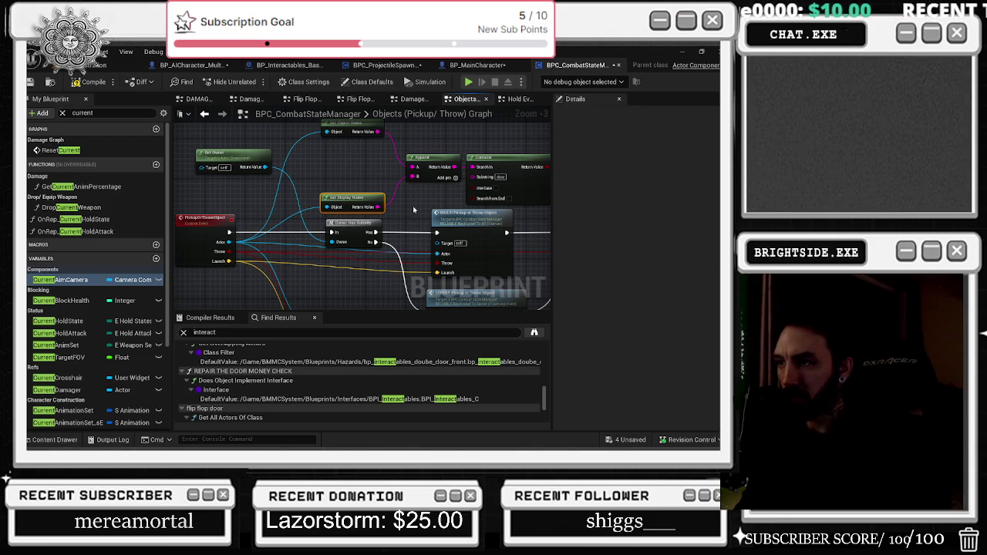
- Connect the MULTI Pickup or Throw output to the Branch and move the Is A node lower
drag(414, 210, 386, 156)
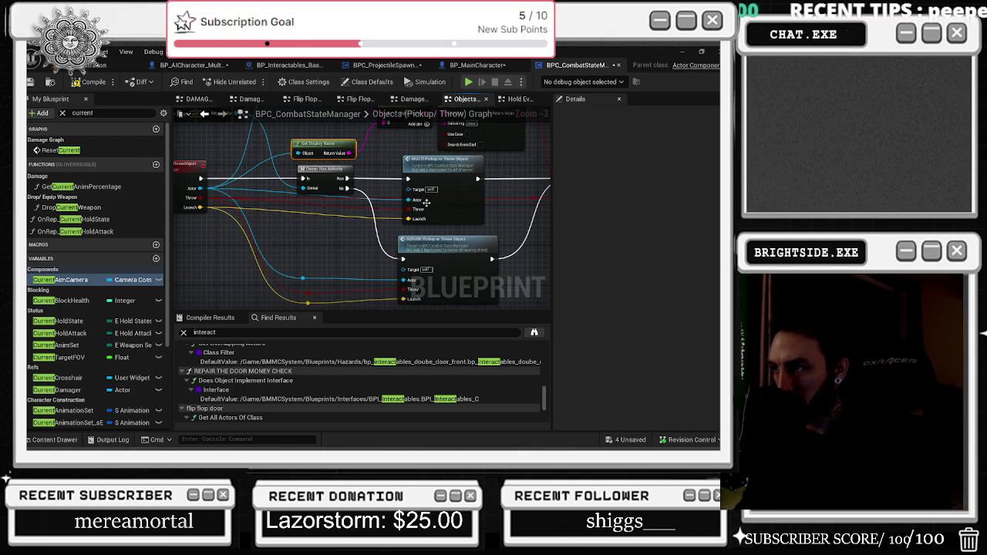
drag(429, 241, 435, 241)
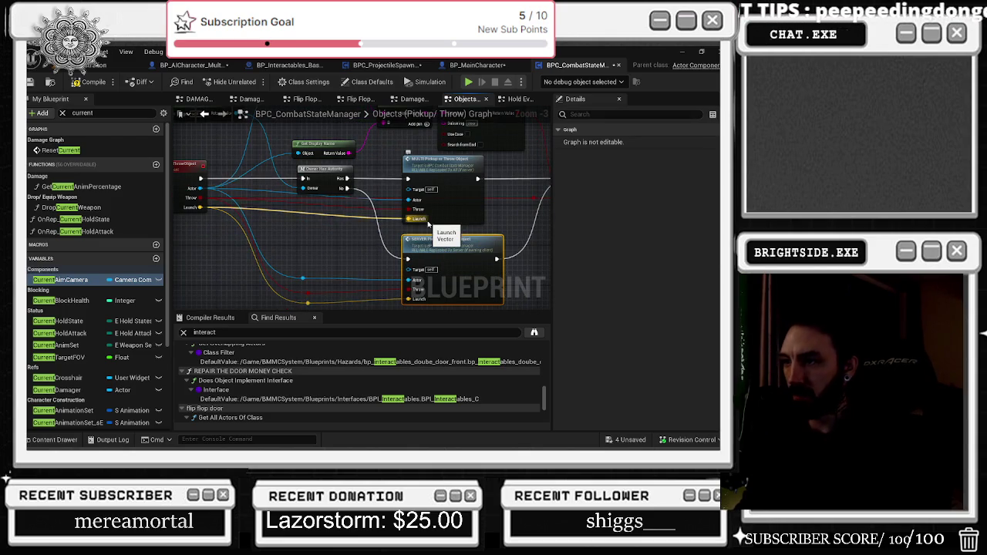
drag(329, 284, 401, 236)
mouse_move(402, 219)
mouse_down()
mouse_move(391, 270)
mouse_move(260, 259)
mouse_move(265, 241)
mouse_up()
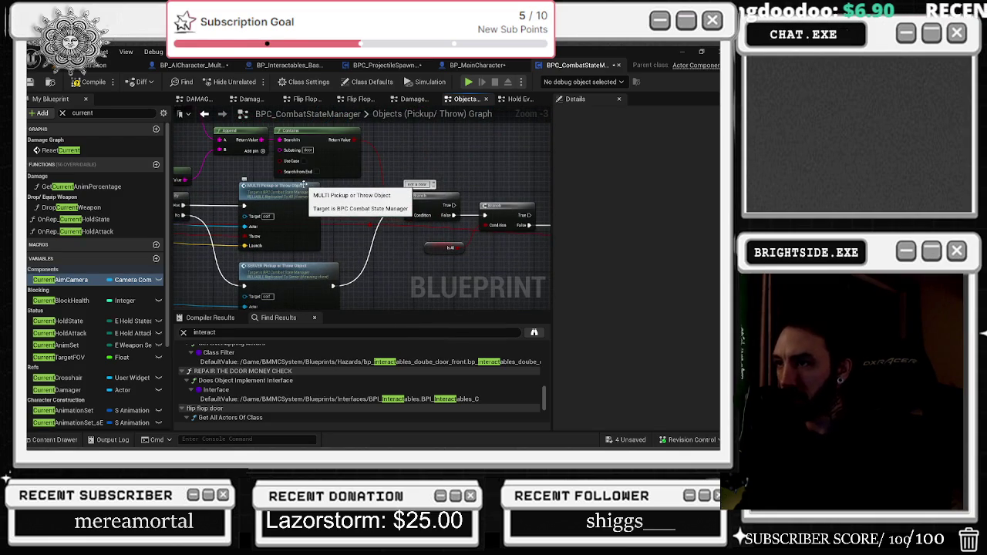
drag(314, 205, 428, 209)
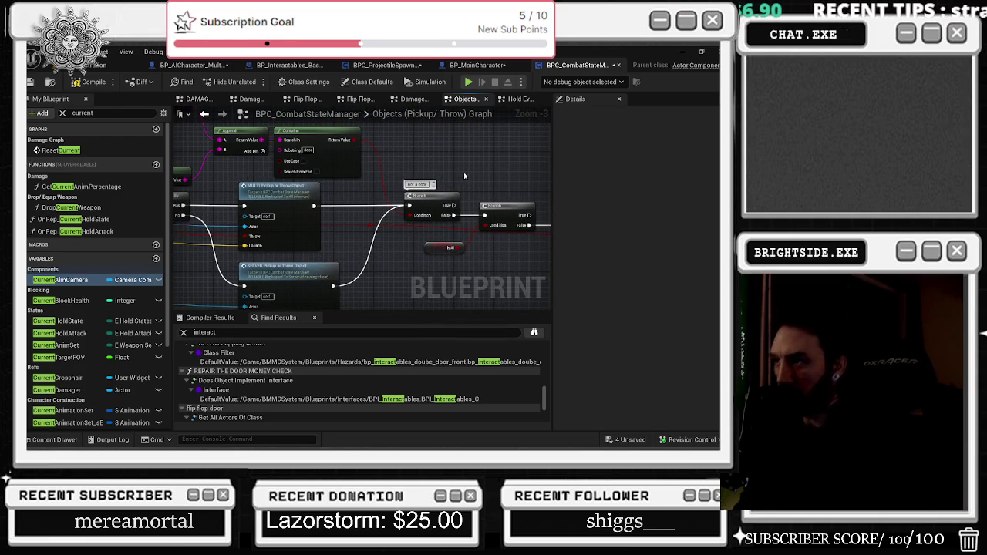
drag(472, 181, 369, 177)
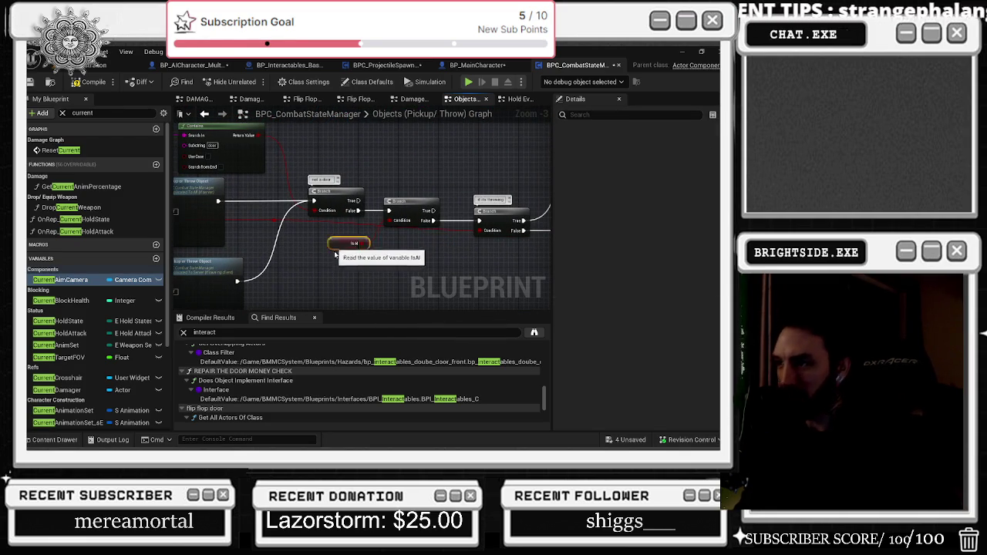
drag(354, 244, 360, 258)
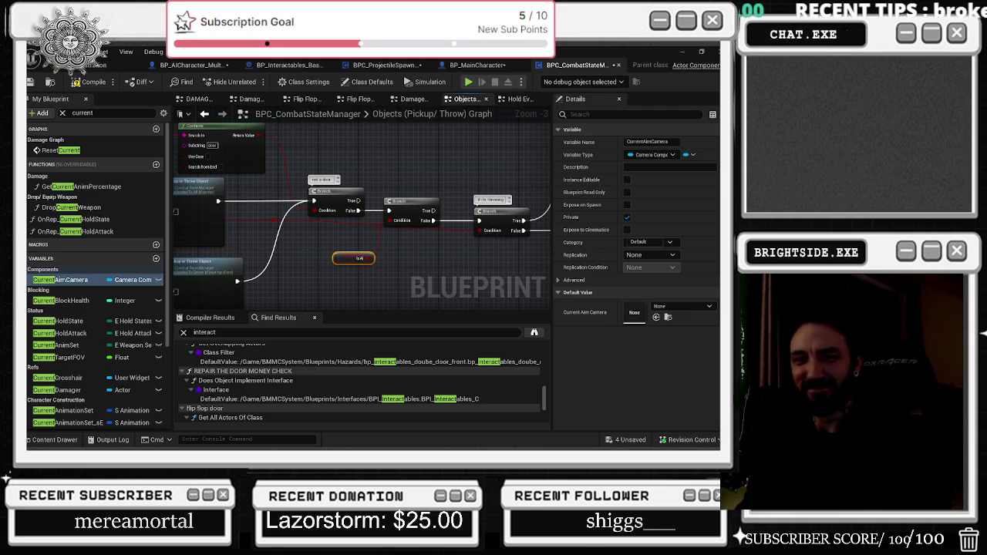
scroll(398, 169, down, 3)
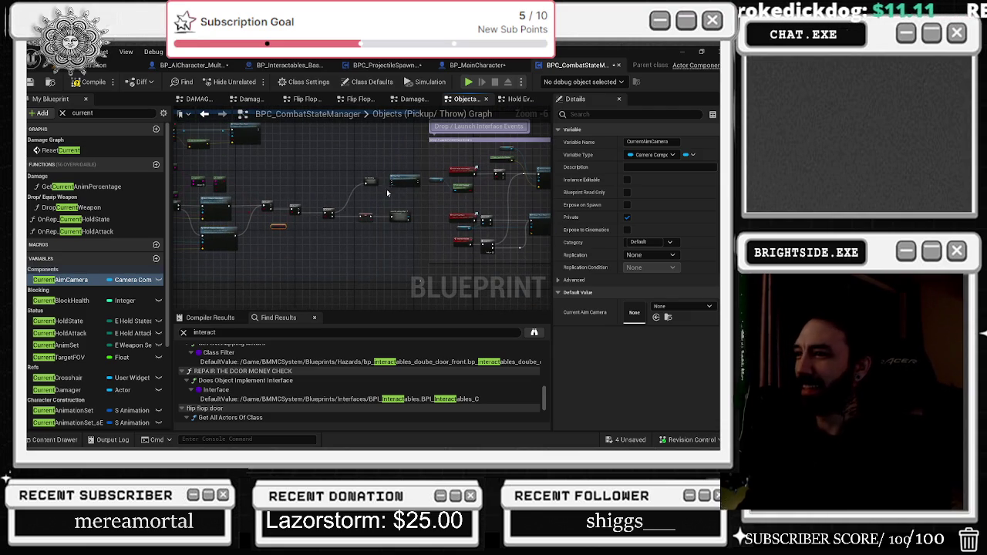
scroll(297, 224, up, 3)
click(293, 65)
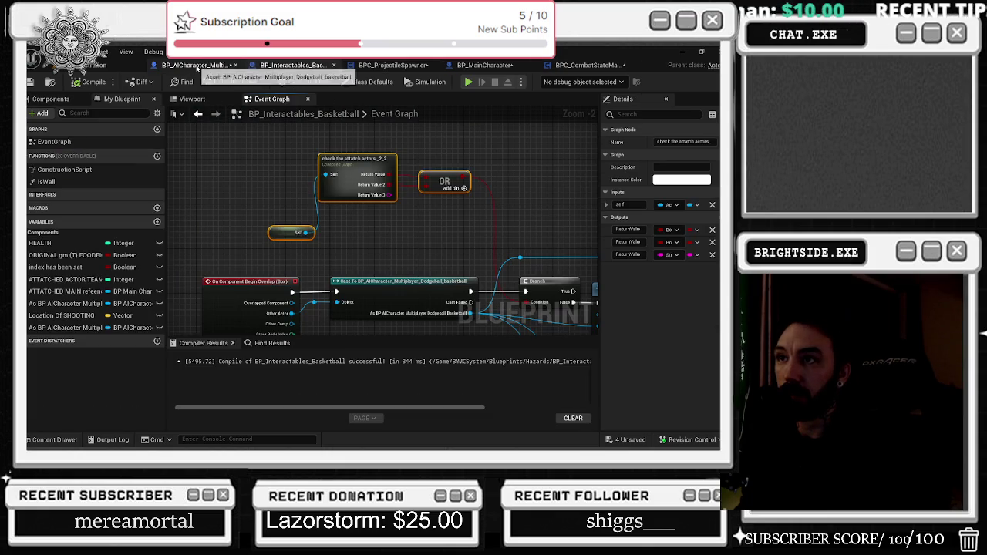
- Wire an output into the collapsed 'check the attatch actors' node's Self pin and select the interface check
click(576, 64)
scroll(301, 205, down, 2)
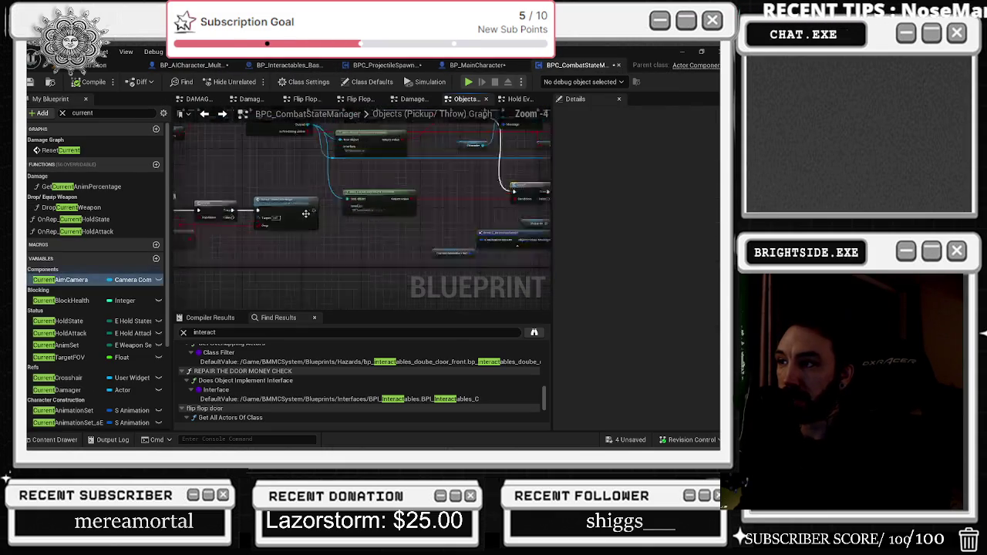
scroll(329, 242, up, 2)
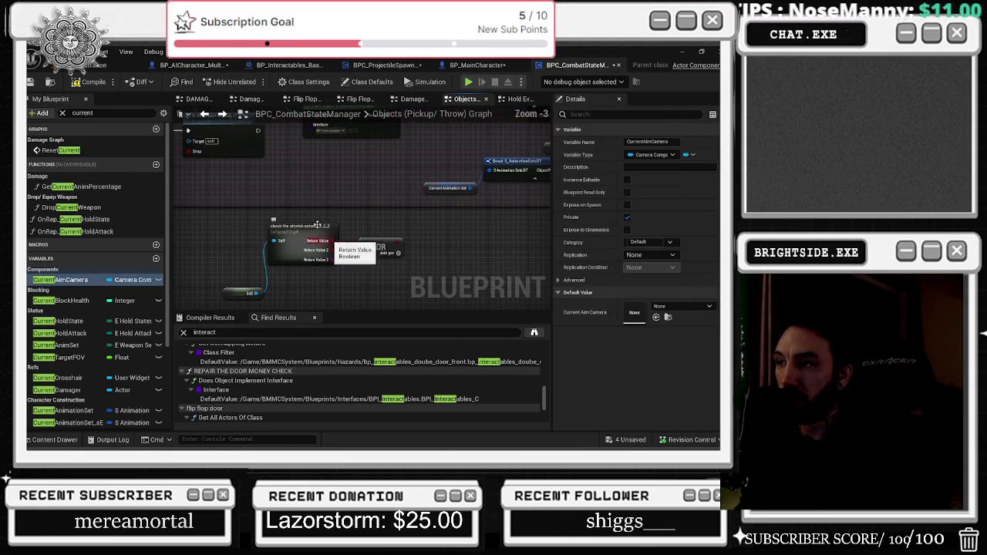
mouse_move(300, 185)
mouse_down()
mouse_move(305, 285)
mouse_move(295, 239)
mouse_up()
mouse_move(262, 278)
mouse_down()
mouse_move(451, 255)
mouse_move(333, 293)
mouse_up()
drag(344, 261, 409, 176)
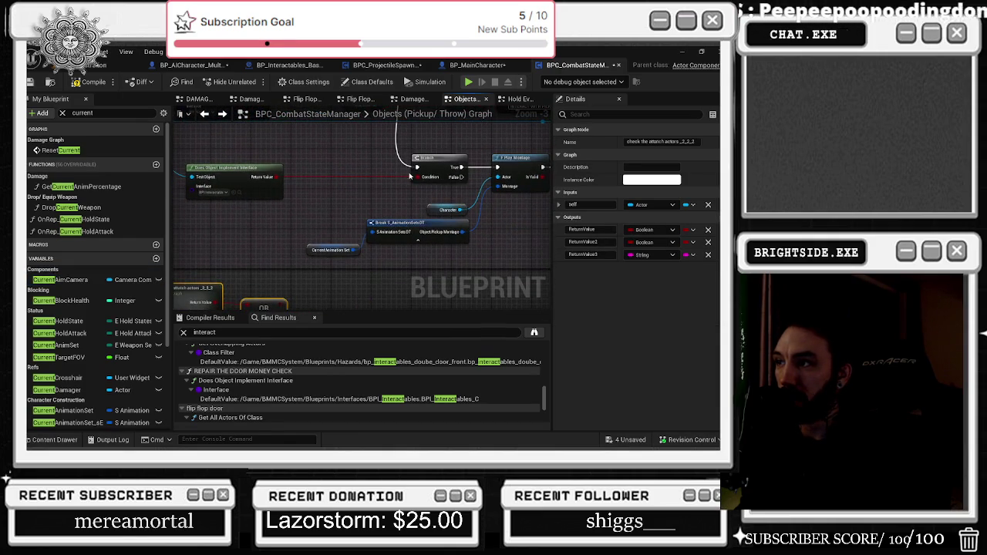
drag(300, 209, 354, 166)
click(299, 205)
scroll(299, 206, down, 1)
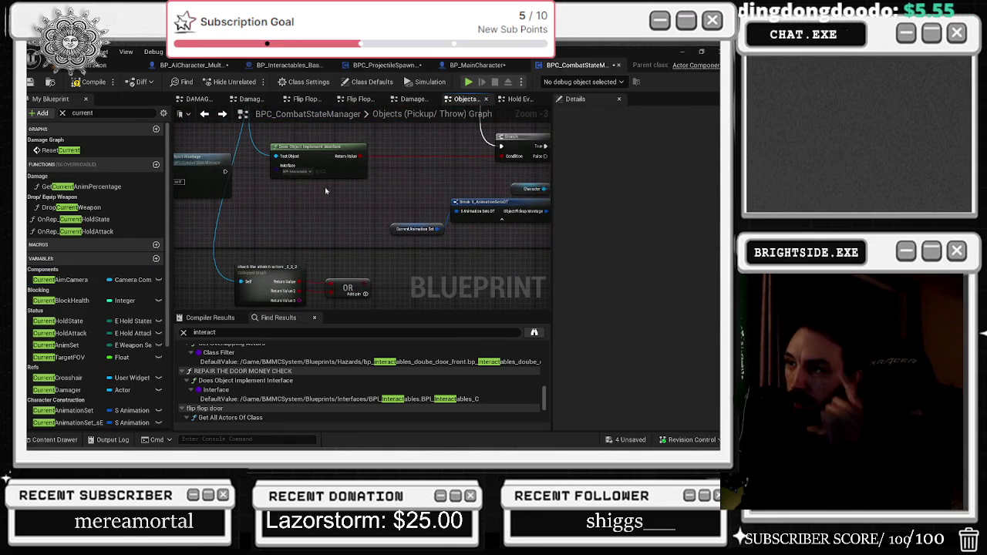
drag(252, 138, 336, 172)
- Move the collapsed check node up beside the Branch chain and pull the OR node out from behind it
mouse_move(500, 148)
mouse_down()
mouse_move(378, 180)
mouse_move(463, 160)
mouse_move(437, 163)
mouse_move(368, 205)
mouse_move(115, 223)
mouse_up()
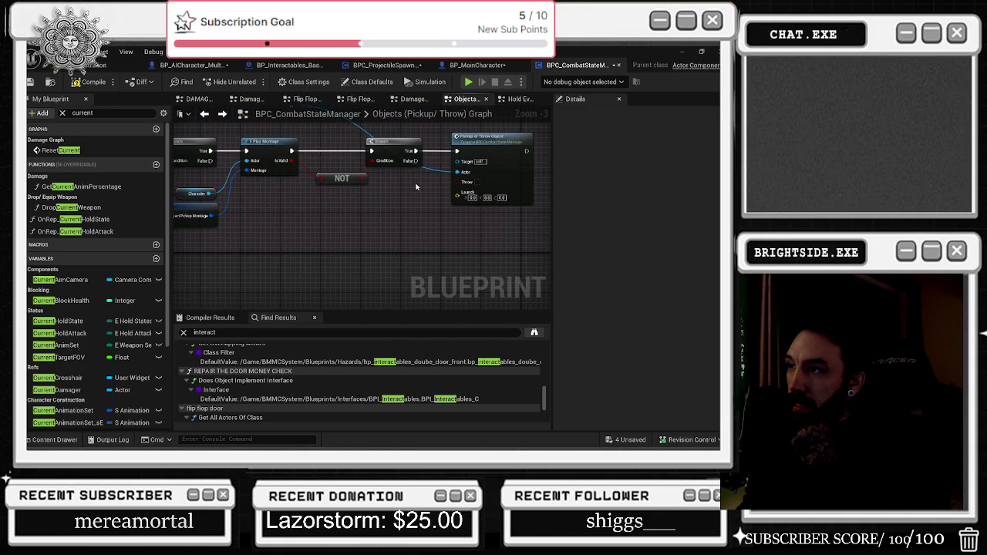
mouse_move(330, 214)
mouse_down()
mouse_move(571, 193)
mouse_move(600, 216)
mouse_up()
drag(294, 287, 100, 289)
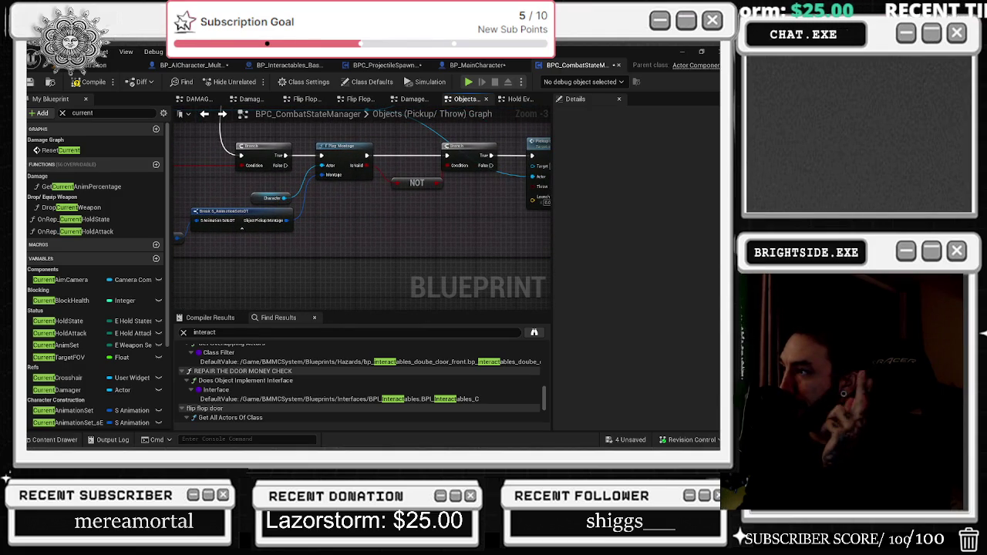
mouse_move(100, 289)
mouse_down()
mouse_move(31, 295)
mouse_move(336, 269)
mouse_up()
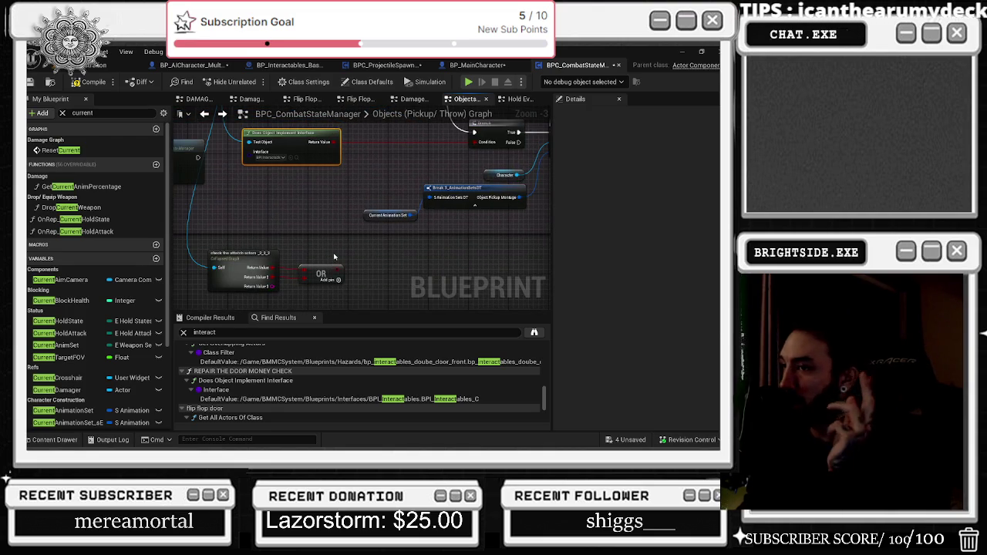
drag(250, 271, 370, 257)
mouse_move(224, 239)
mouse_down()
mouse_move(393, 270)
mouse_move(361, 259)
mouse_up()
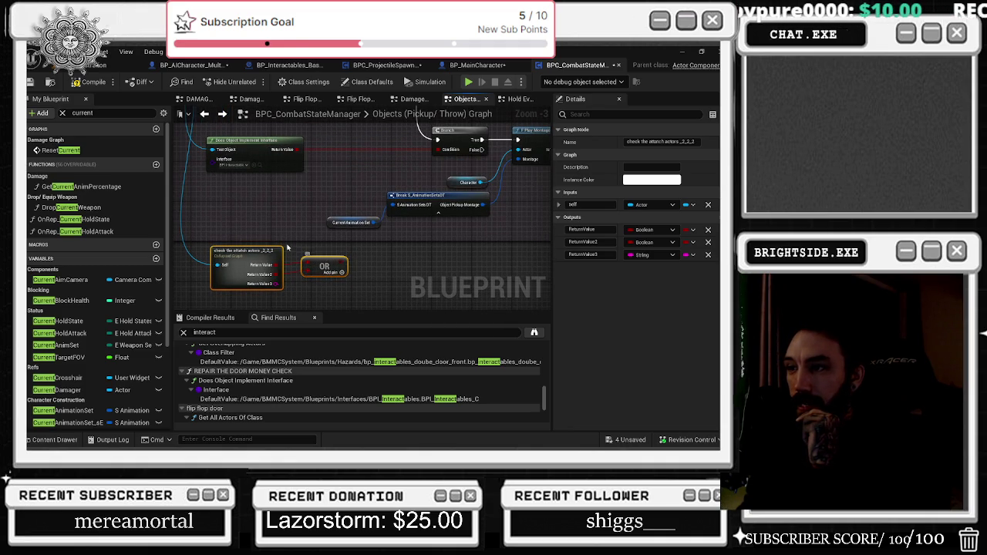
drag(198, 256, 204, 256)
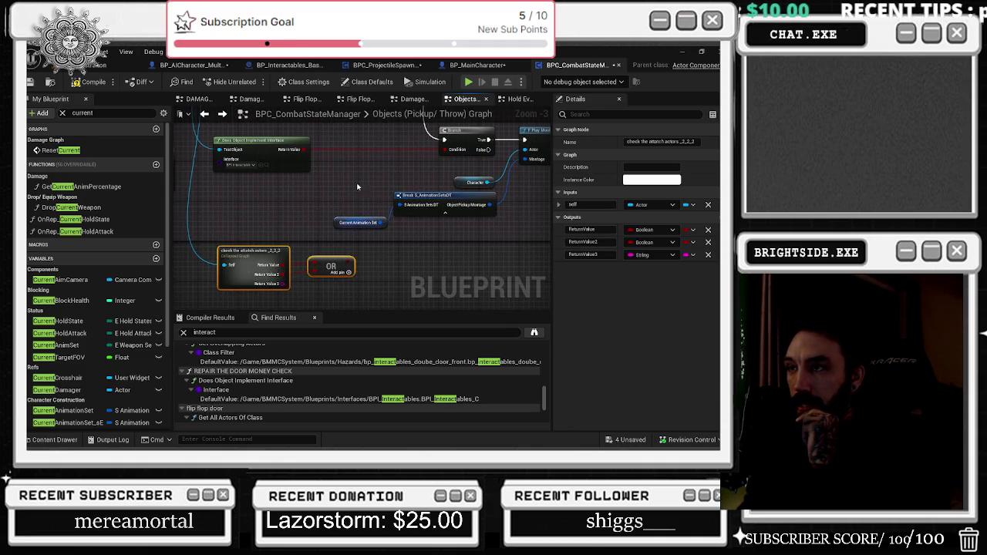
- Compare against the collapsed node in BP_Interactables_Basketball's Event Graph, then return to the pickup graph
click(289, 65)
drag(525, 222, 436, 191)
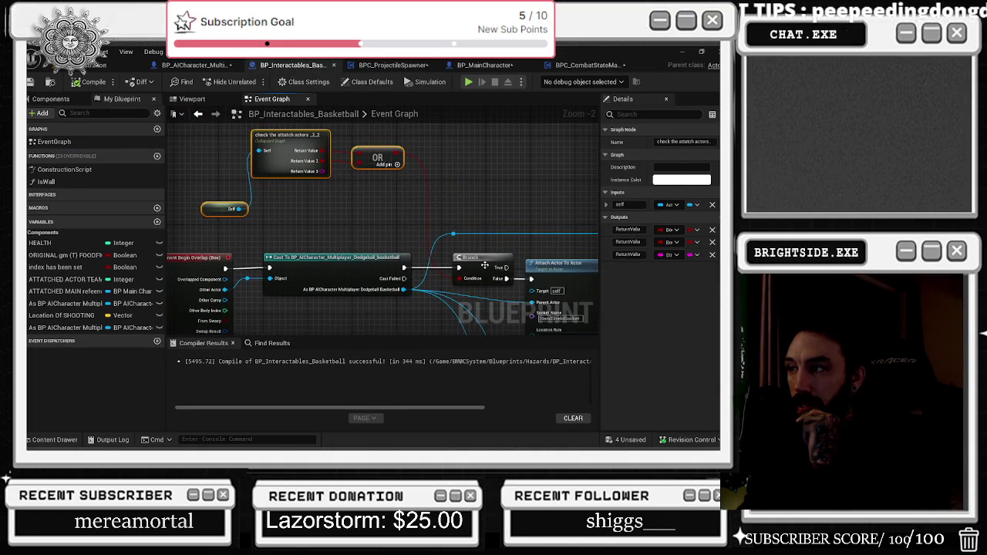
click(210, 66)
click(268, 66)
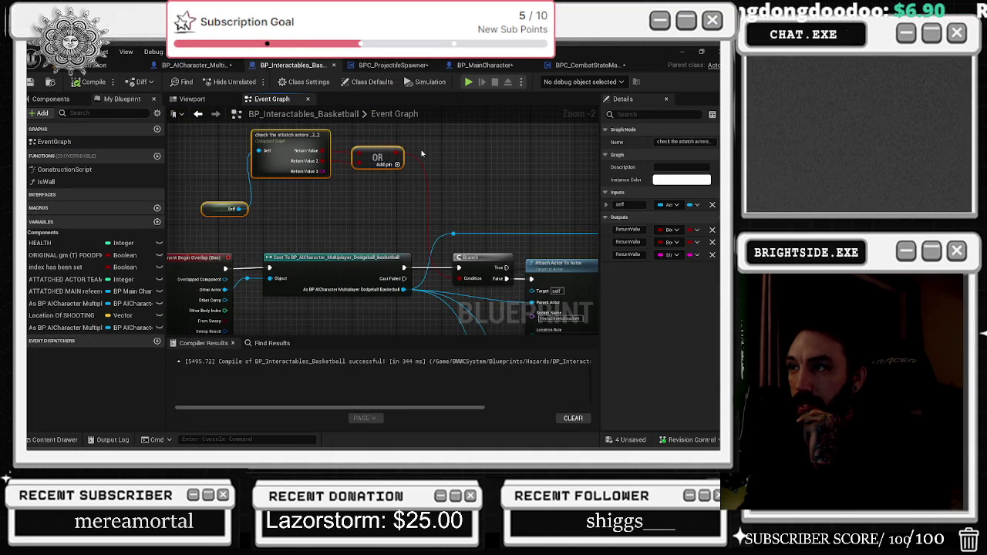
click(586, 65)
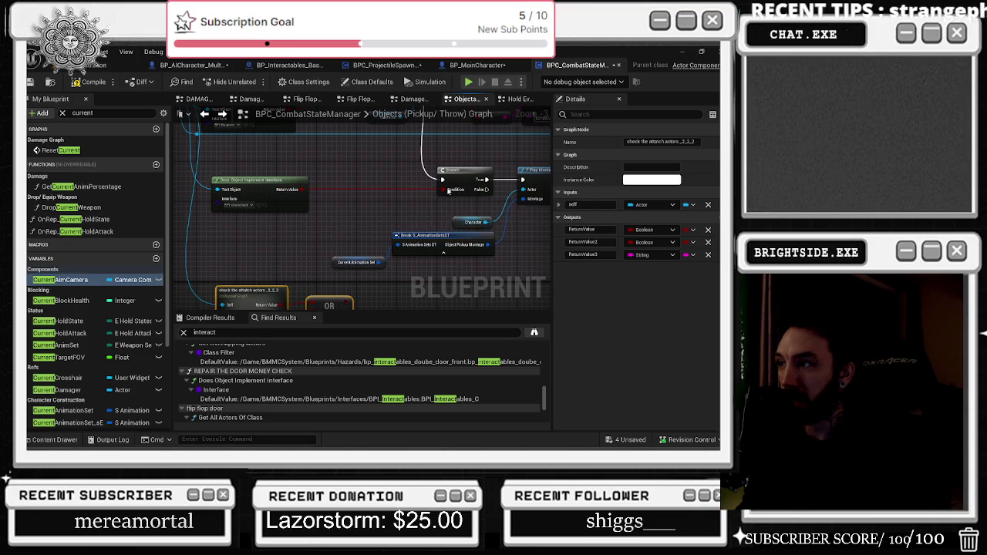
- Add an AND node from a Boolean wire and connect it to the Branch condition
drag(304, 188, 402, 207)
text(and bool)
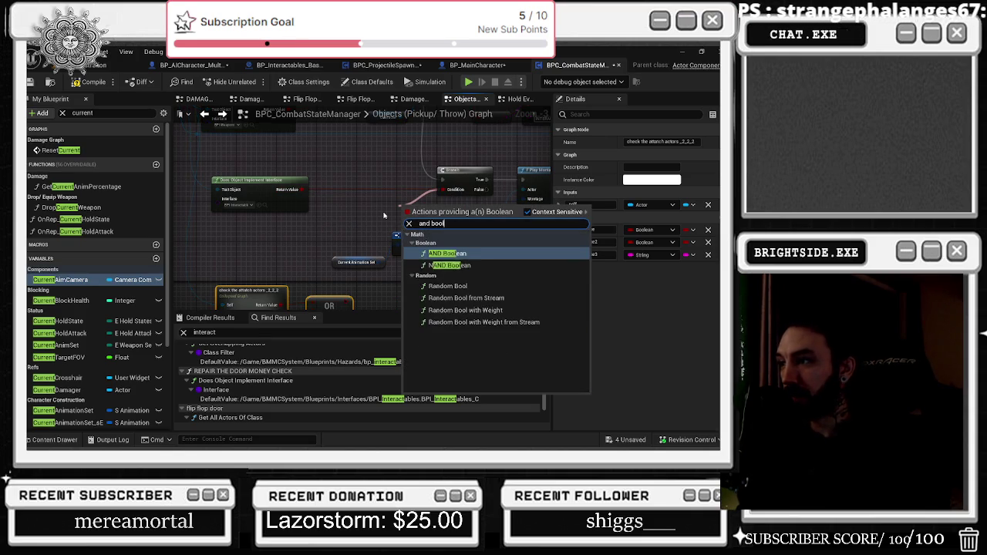
key(Return)
drag(454, 213, 442, 189)
- Try adding a 'not' node after OR, which creates a != node, then undo it
drag(397, 289, 414, 288)
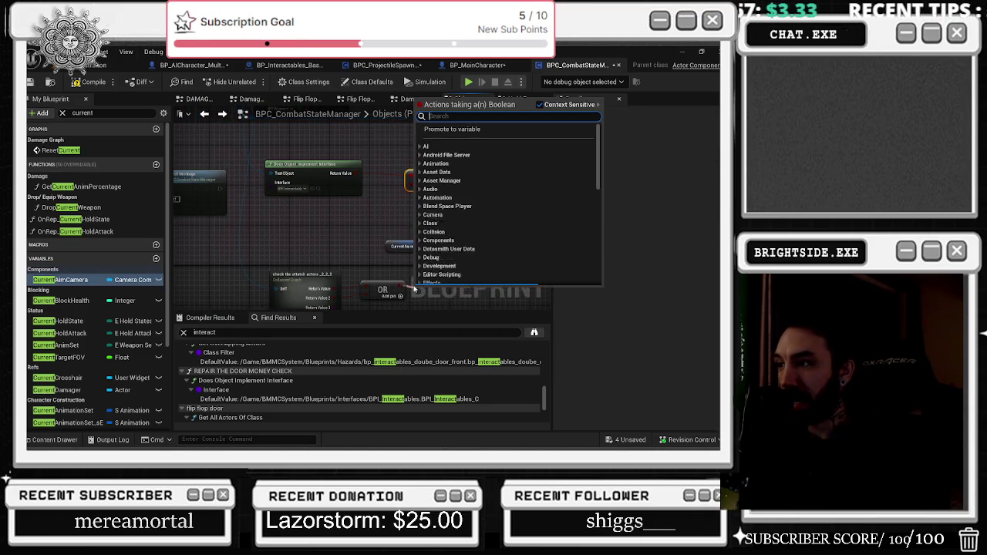
text(not)
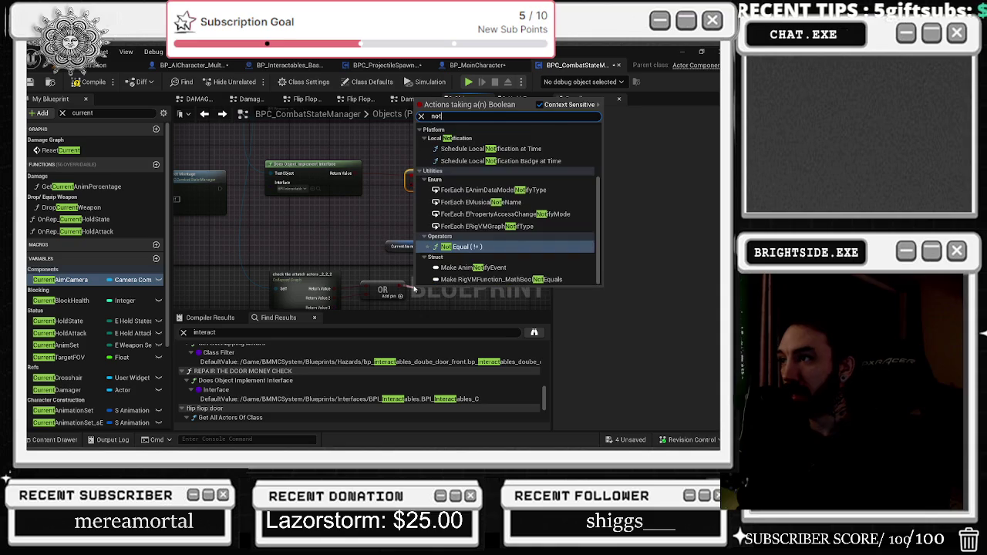
key(Return)
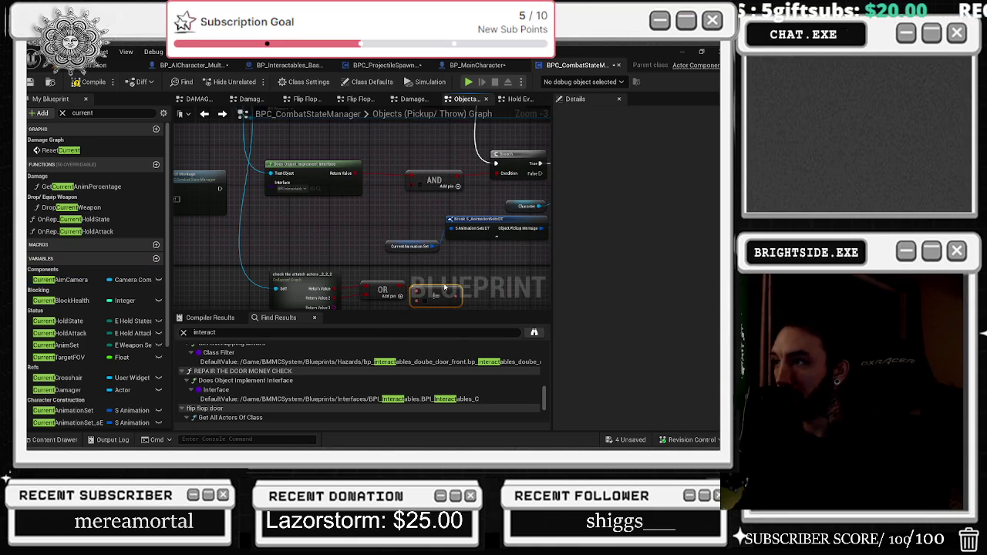
drag(390, 302, 357, 281)
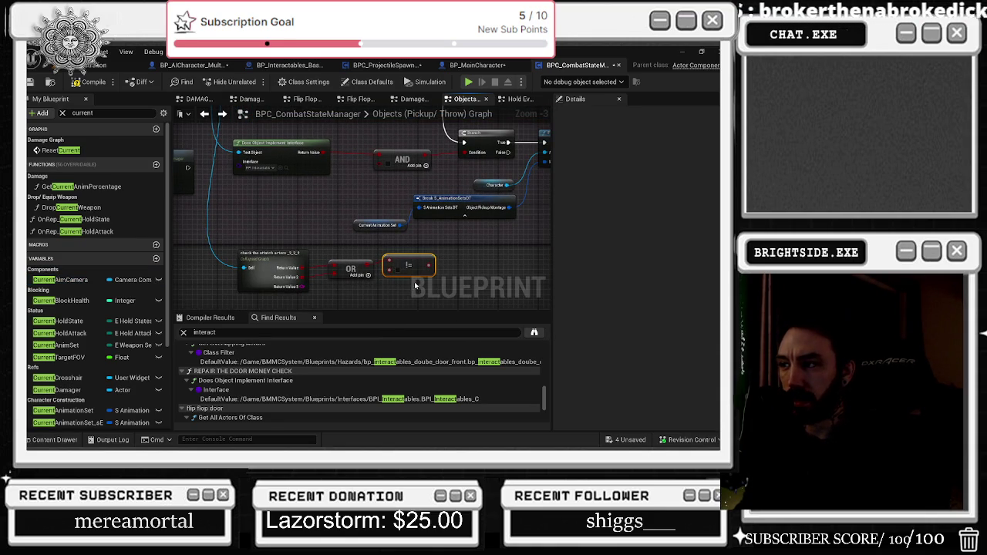
click(336, 270)
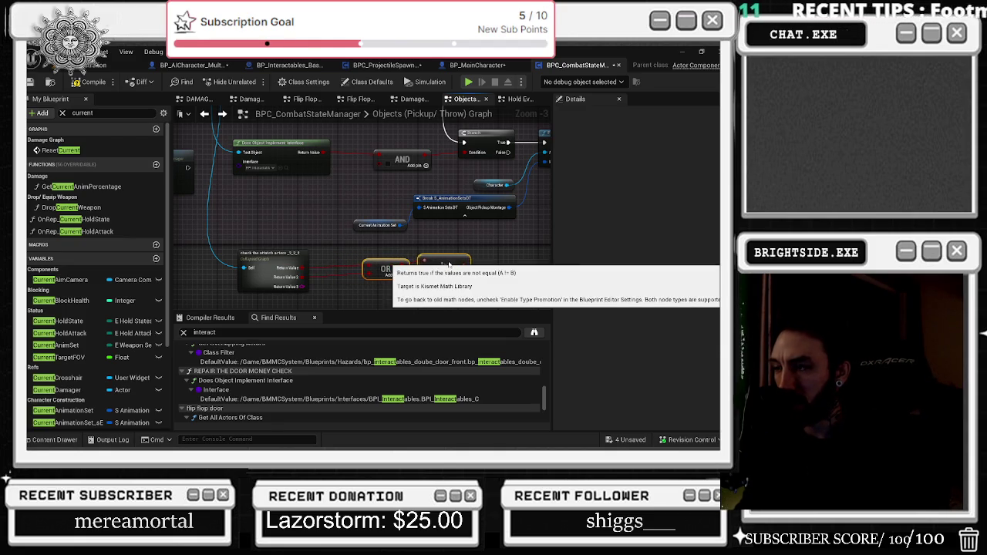
drag(391, 262, 425, 262)
mouse_move(303, 268)
mouse_down()
mouse_move(319, 279)
mouse_move(318, 268)
mouse_up()
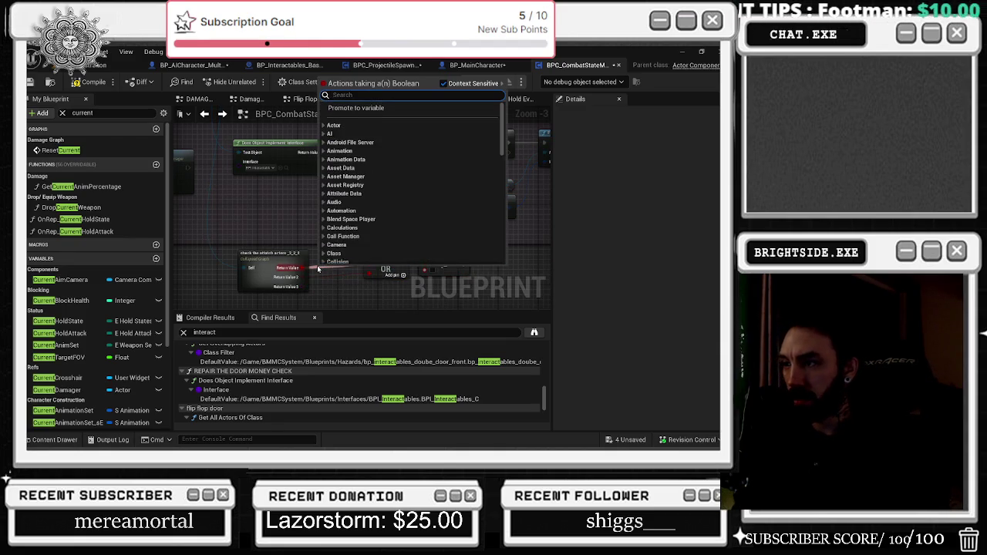
text(not)
key(Return)
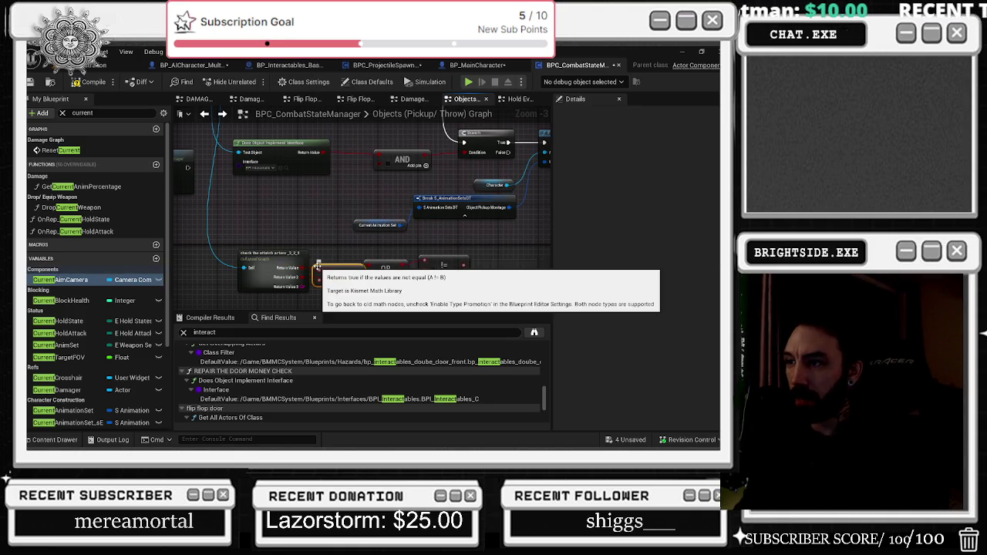
key(ctrl+z)
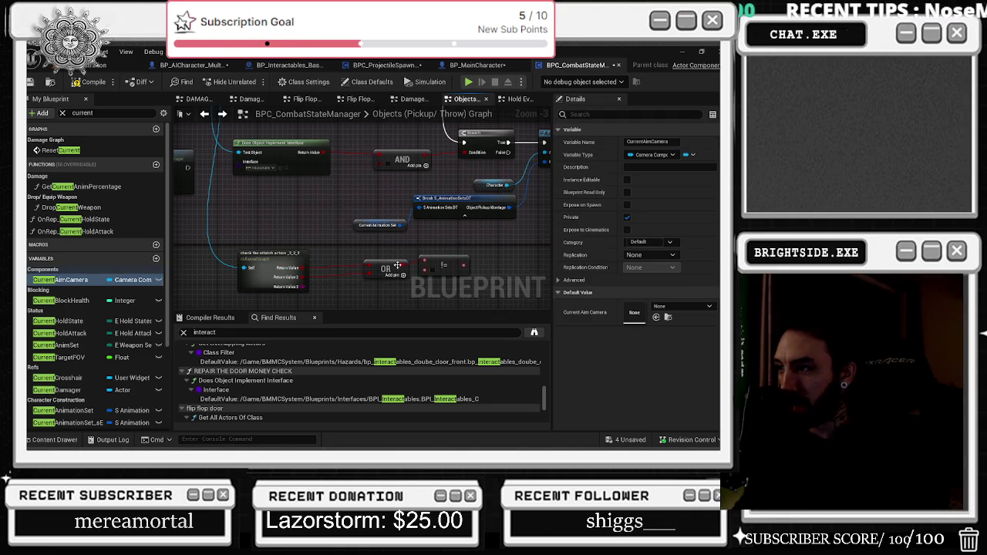
- Place a NOT Boolean node, remove the leftover != node, and set NOT beside OR
right_click(429, 298)
text(not)
key(Return)
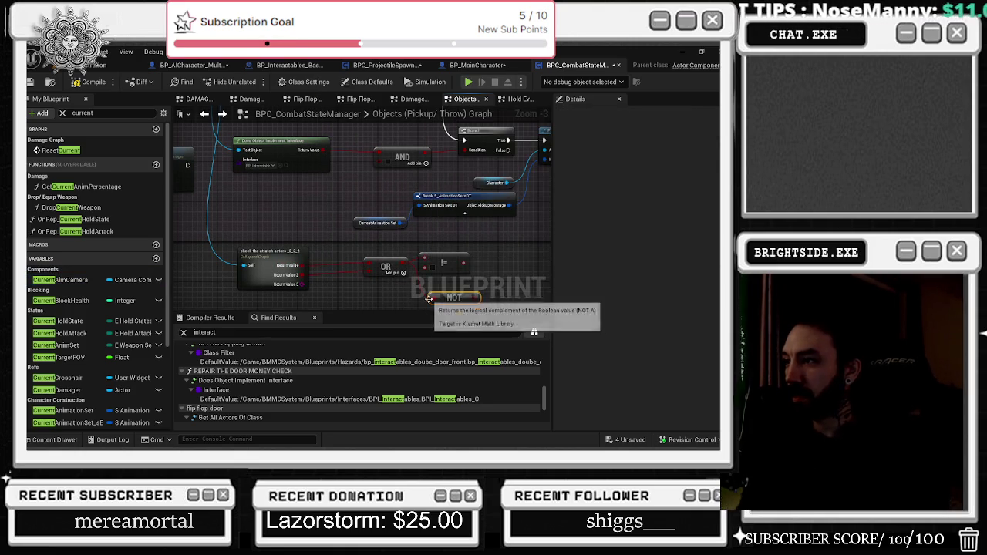
key(ctrl+z)
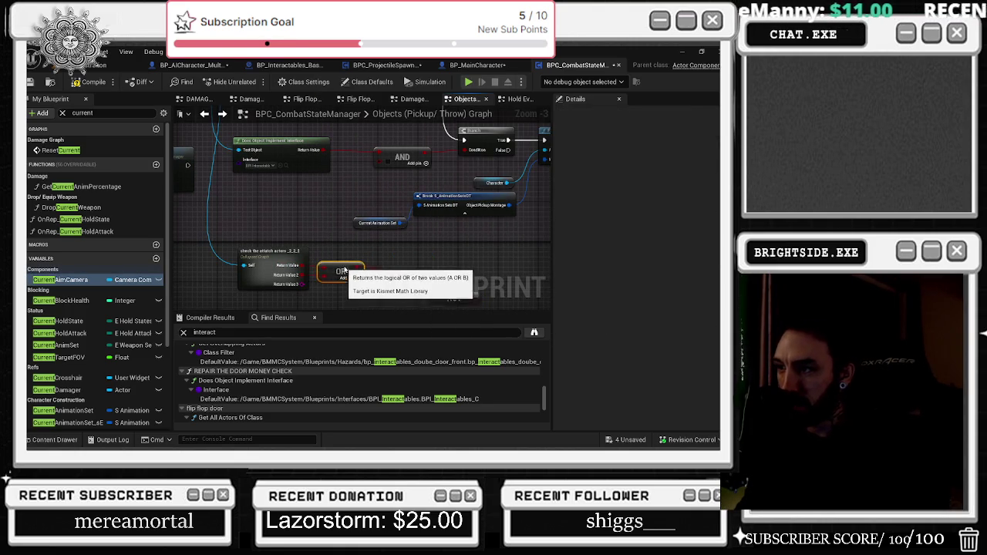
drag(387, 266, 347, 267)
mouse_move(457, 297)
mouse_down()
mouse_move(401, 259)
mouse_move(401, 269)
mouse_up()
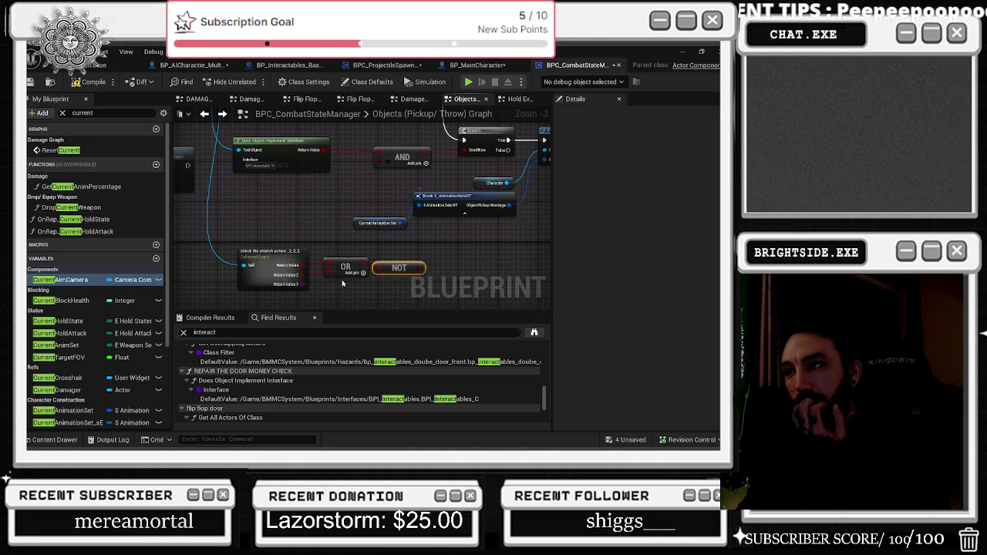
- Move the collapsed check, OR and NOT nodes together up near the AND node
drag(192, 258, 368, 286)
mouse_move(423, 267)
mouse_down()
mouse_move(381, 164)
mouse_move(393, 158)
mouse_move(398, 130)
mouse_up()
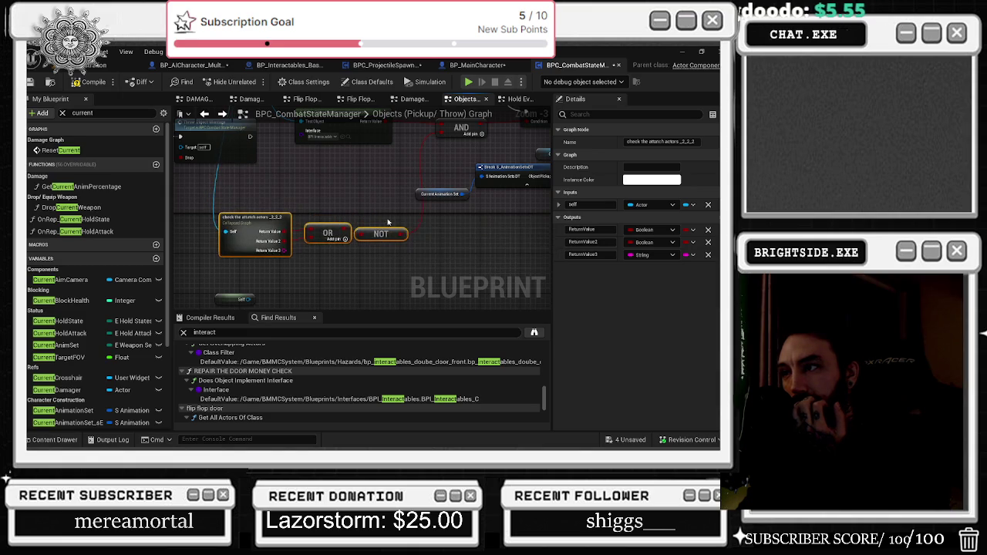
drag(427, 208, 454, 268)
drag(387, 227, 329, 208)
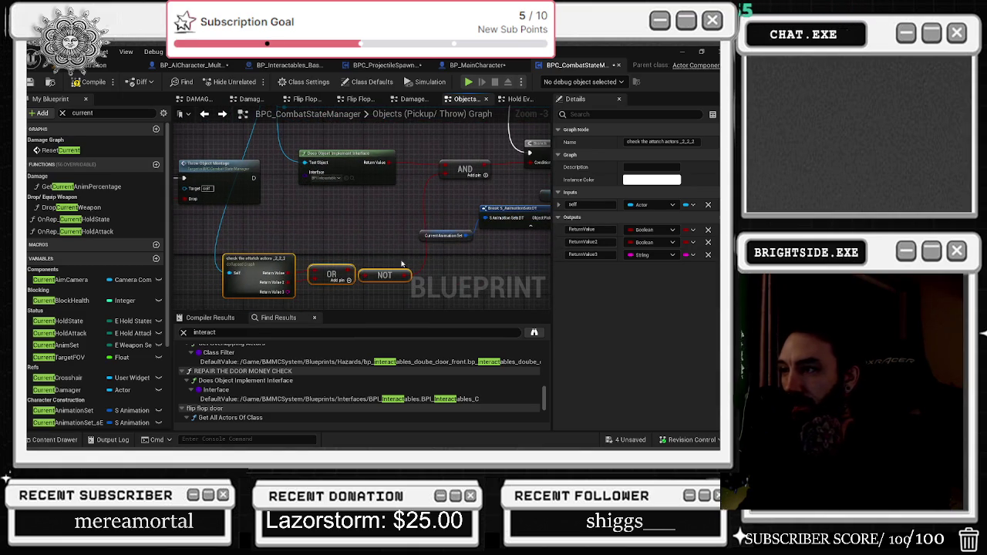
mouse_move(400, 267)
mouse_down()
mouse_move(421, 217)
mouse_move(445, 211)
mouse_move(380, 236)
mouse_up()
click(417, 196)
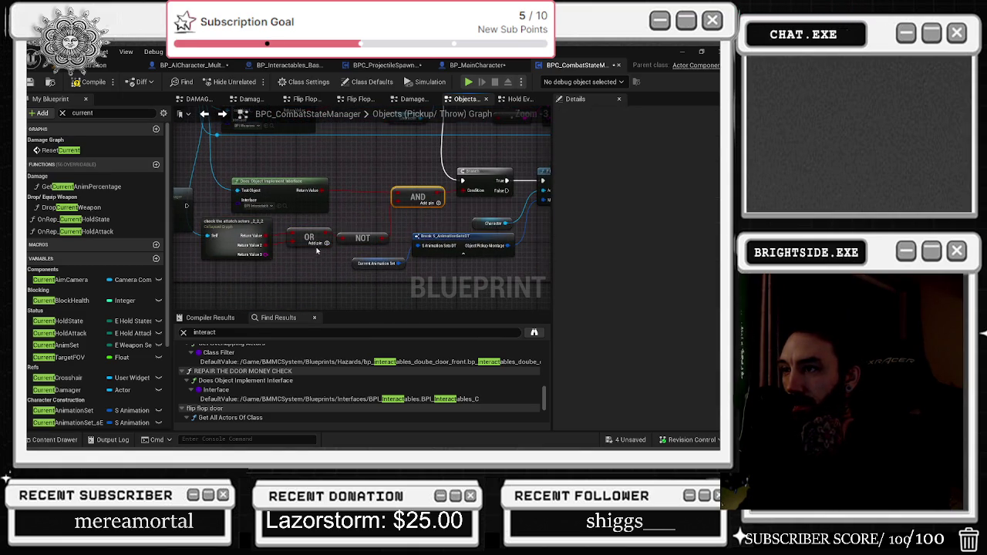
scroll(317, 252, up, 2)
click(377, 216)
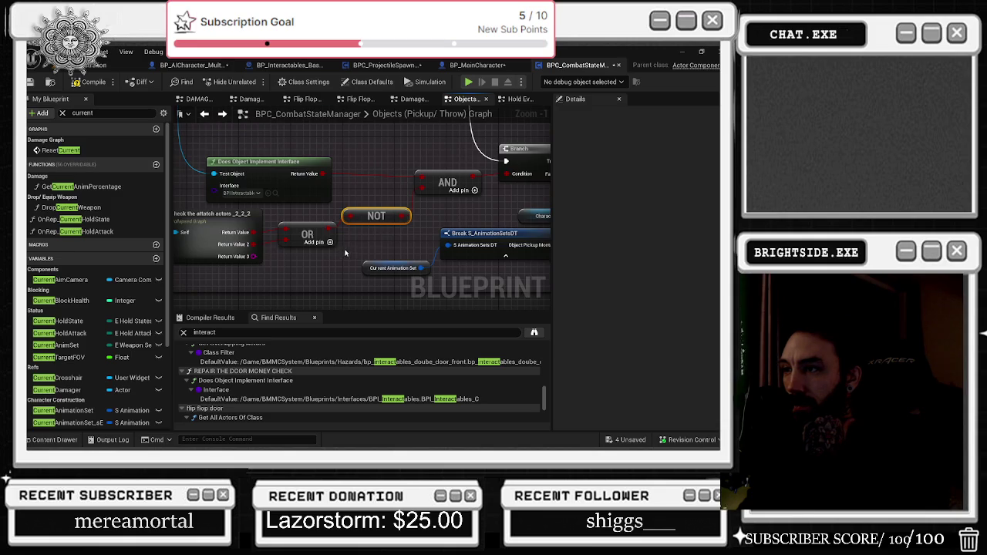
drag(345, 253, 414, 246)
drag(365, 215, 358, 221)
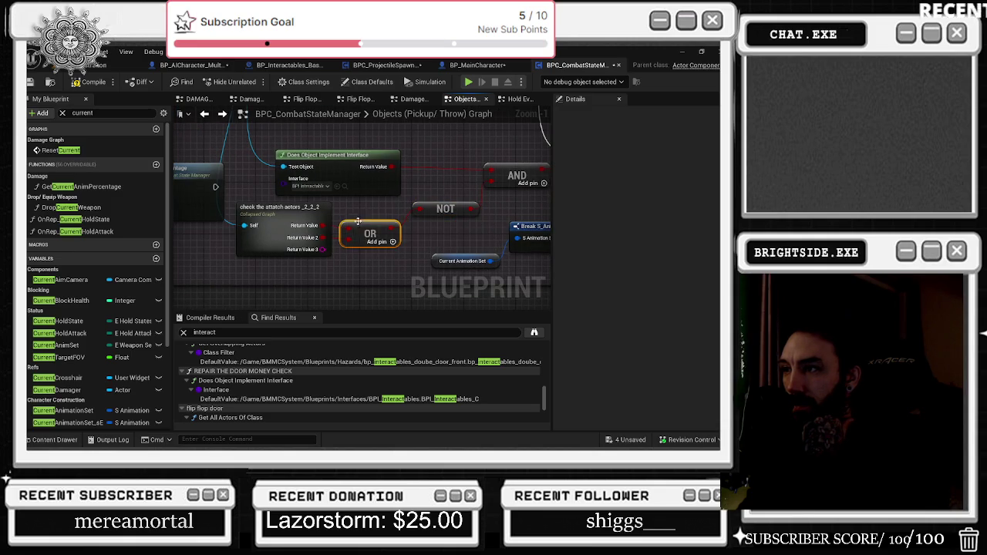
click(252, 254)
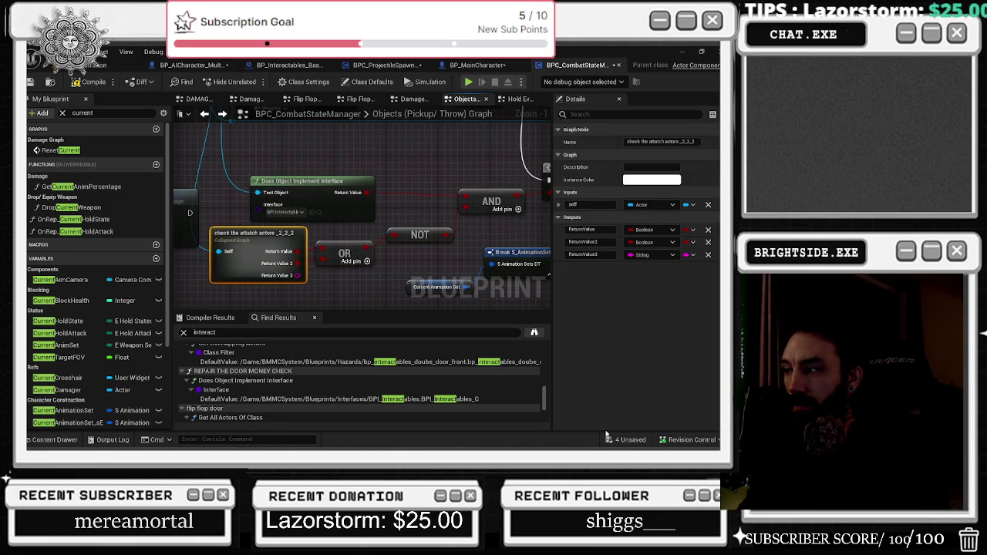
- Save the four unsaved assets, then compile and save BPC_CombatStateManager
click(620, 441)
click(447, 359)
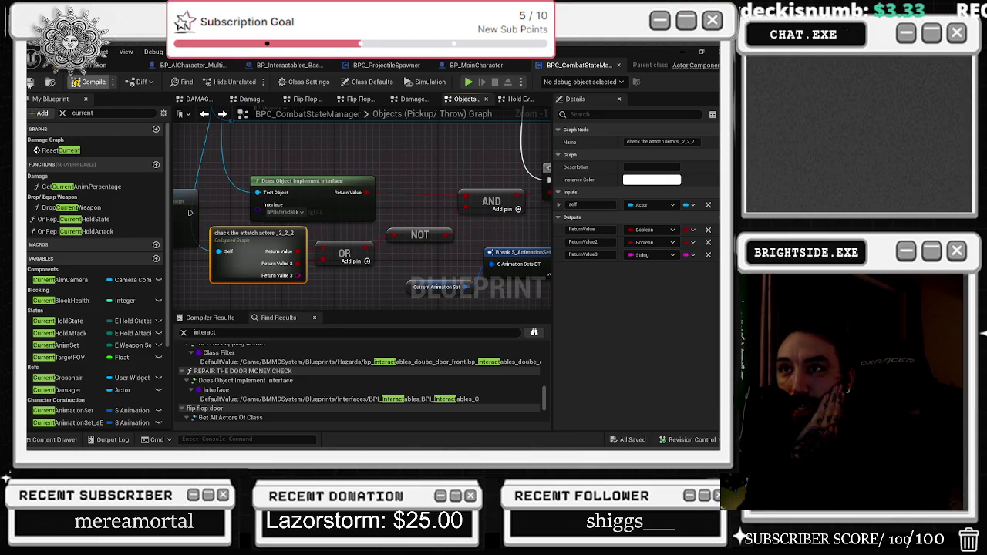
click(60, 279)
key(ctrl+s)
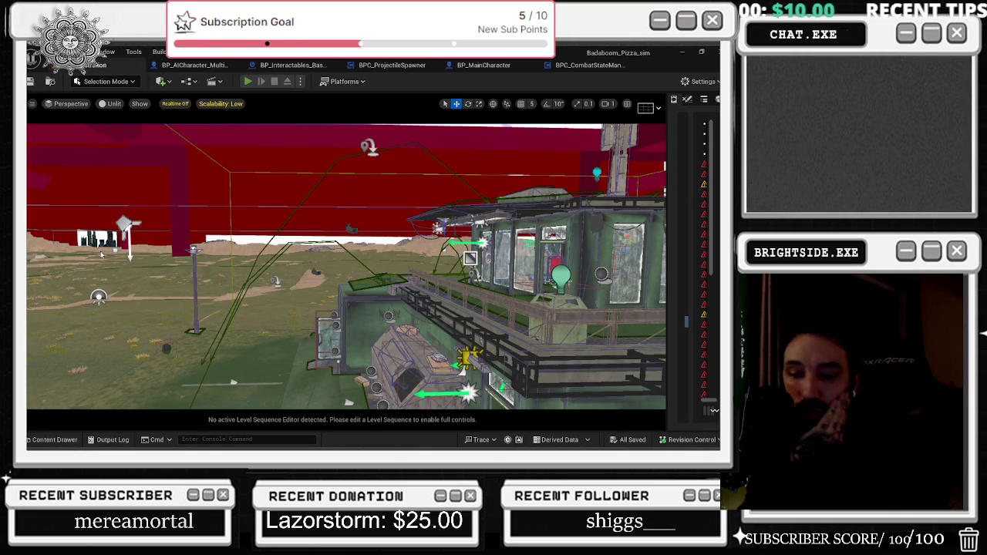
- Start a multiplayer play-in-editor session on the pizza map and move the SoundCloud browser out of the way
key(alt+p)
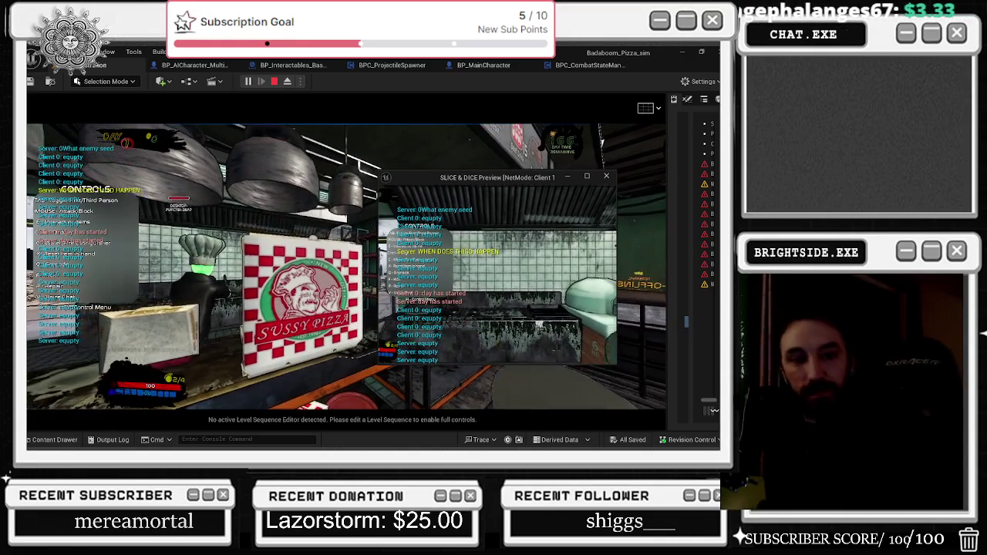
key(alt+Tab)
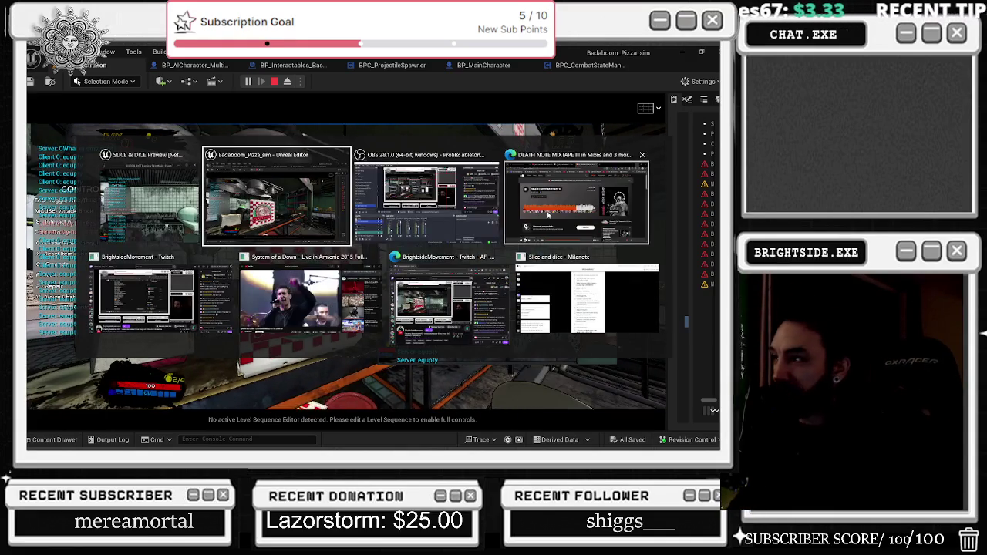
click(576, 202)
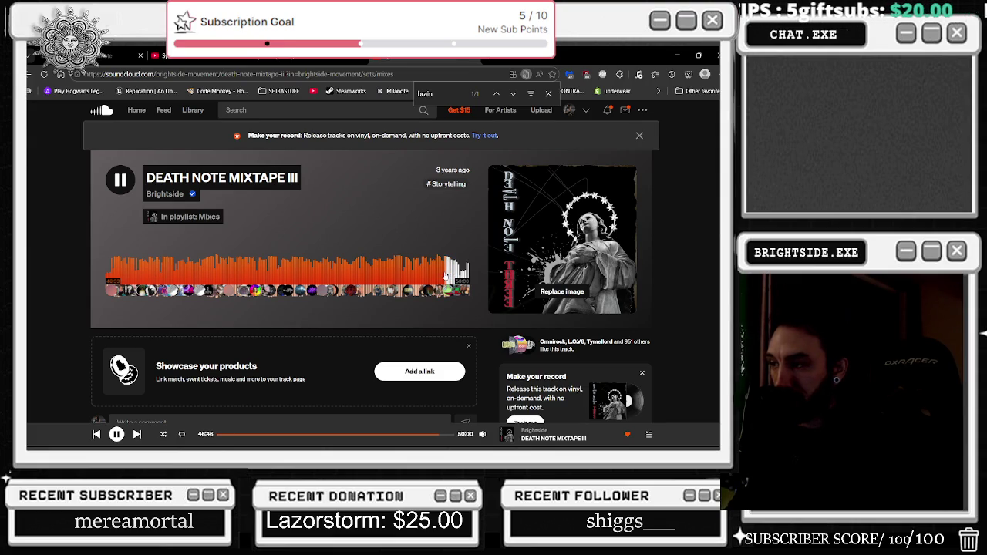
click(675, 52)
- Walk the server chef out of the pizza shop, then move the Client 1 character toward it
key(w)
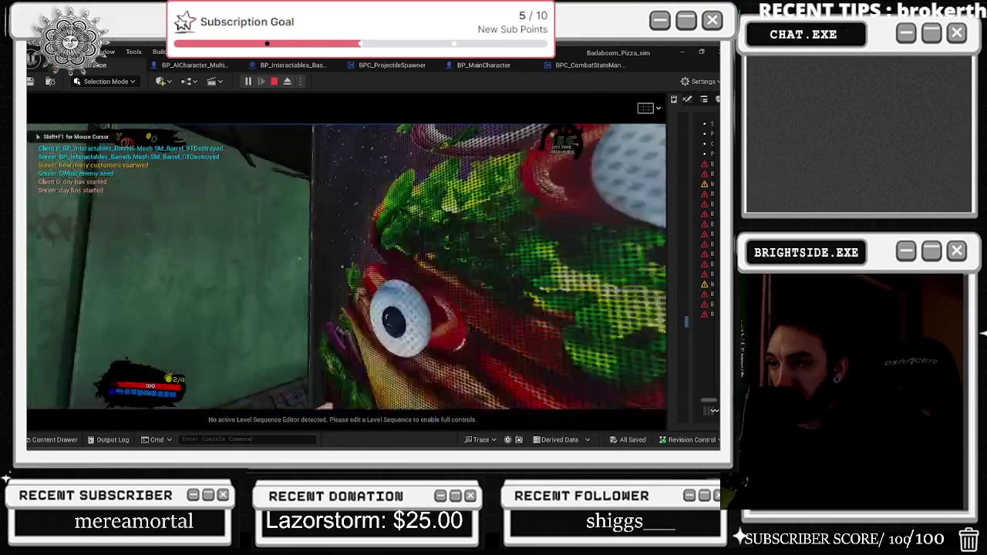
key(w)
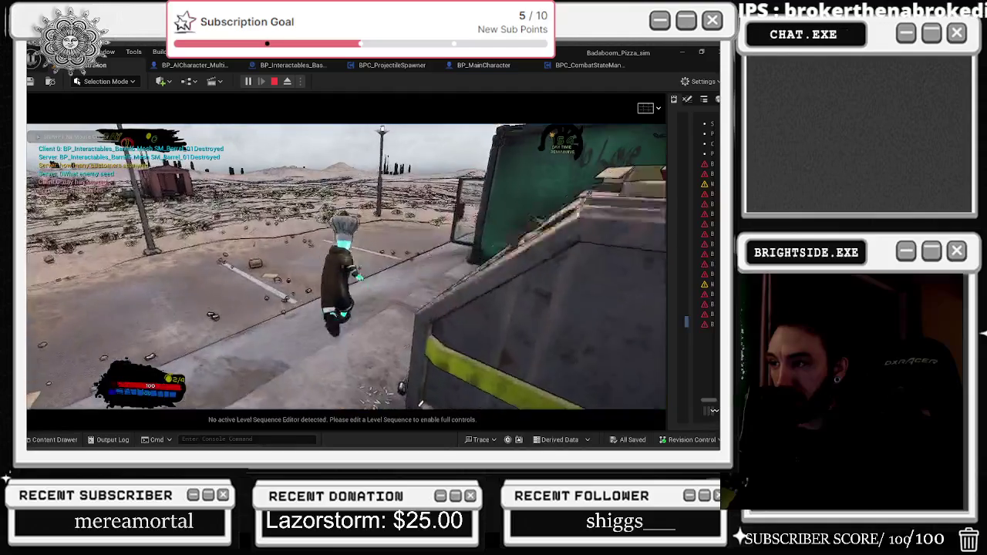
key(w)
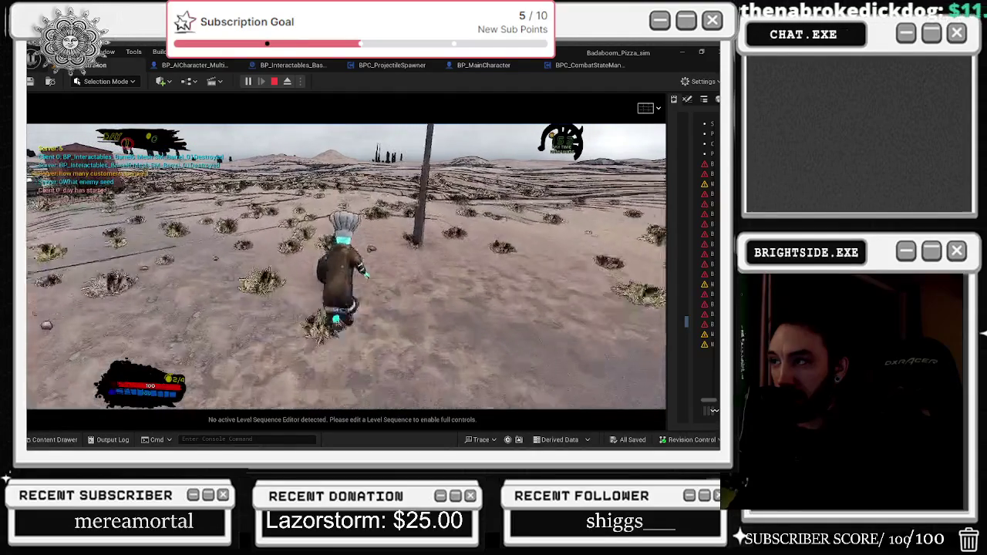
key(shift+F1)
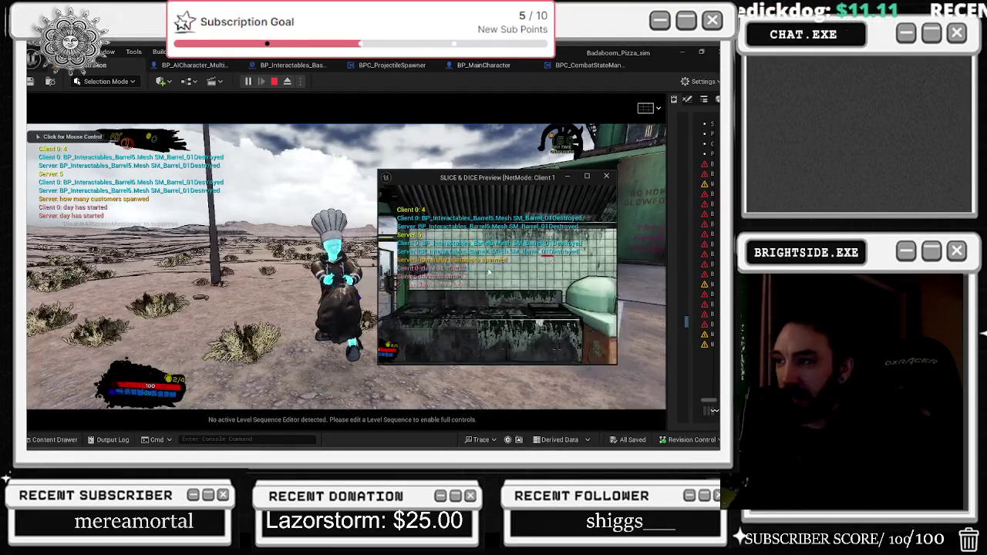
click(573, 327)
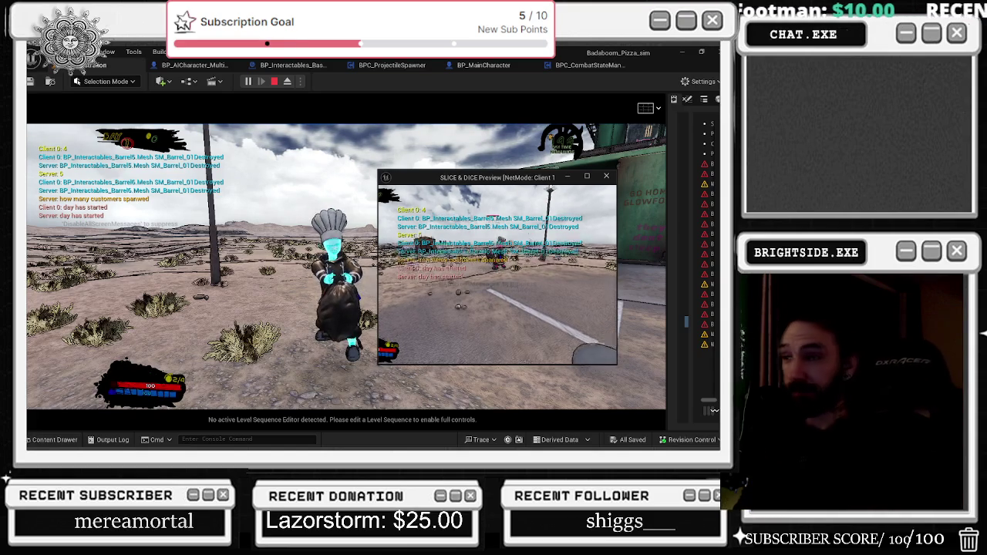
key(w)
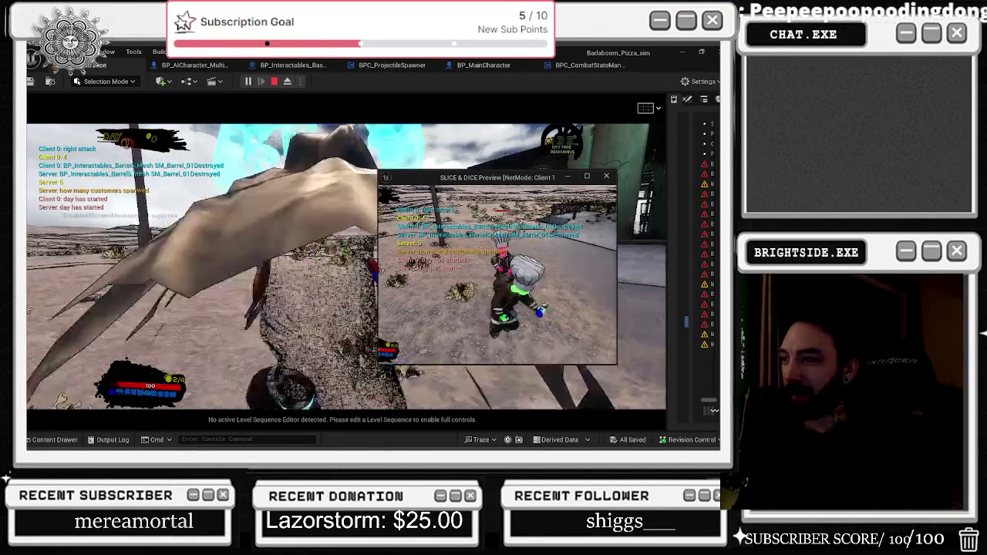
- Switch between the server and Client 1 windows to compare them, then stop the session
key(alt+Tab)
click(466, 298)
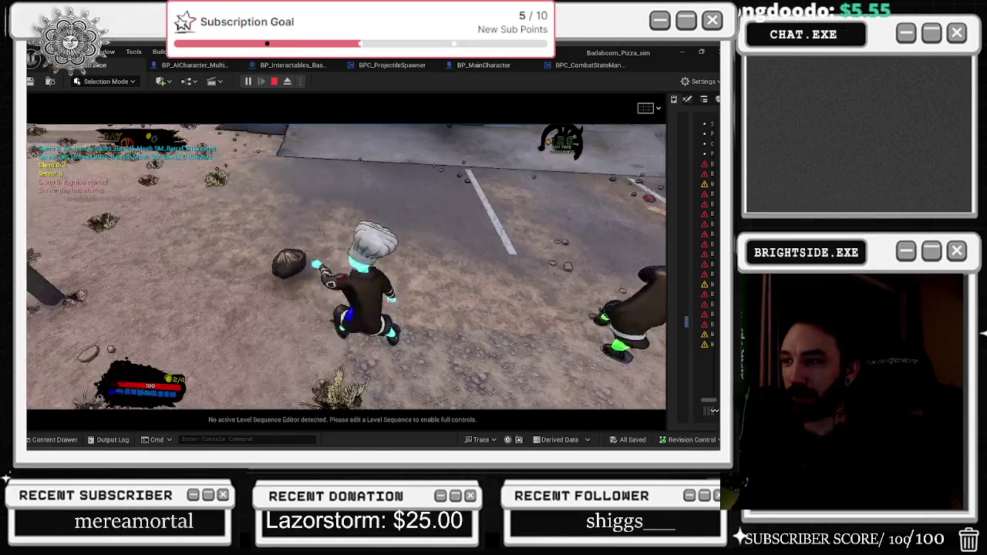
key(alt+Tab)
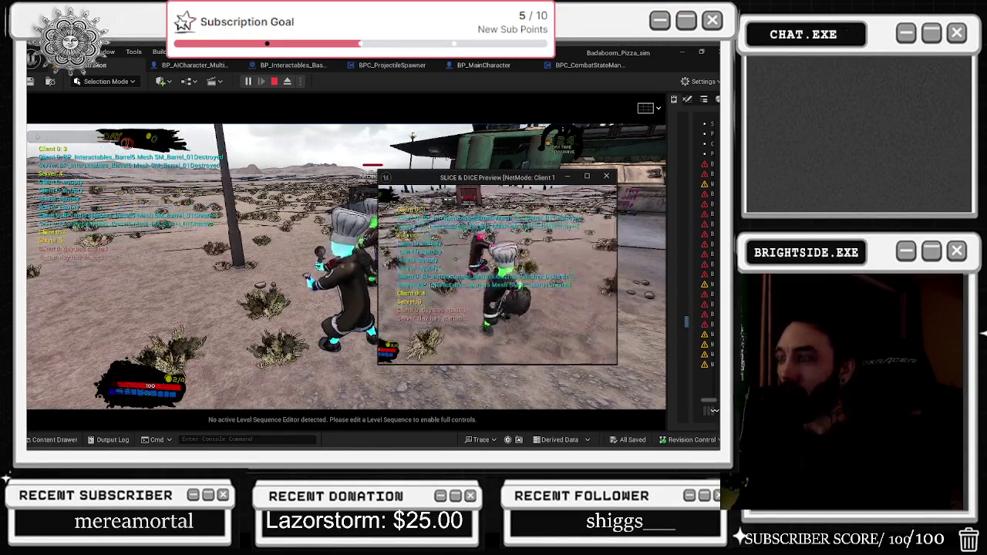
key(alt+Tab)
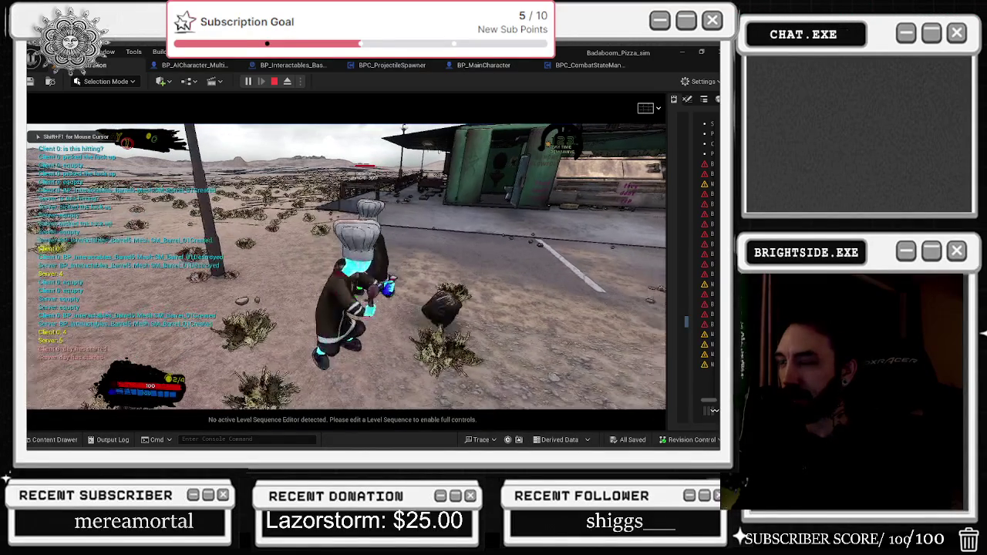
key(alt+Tab)
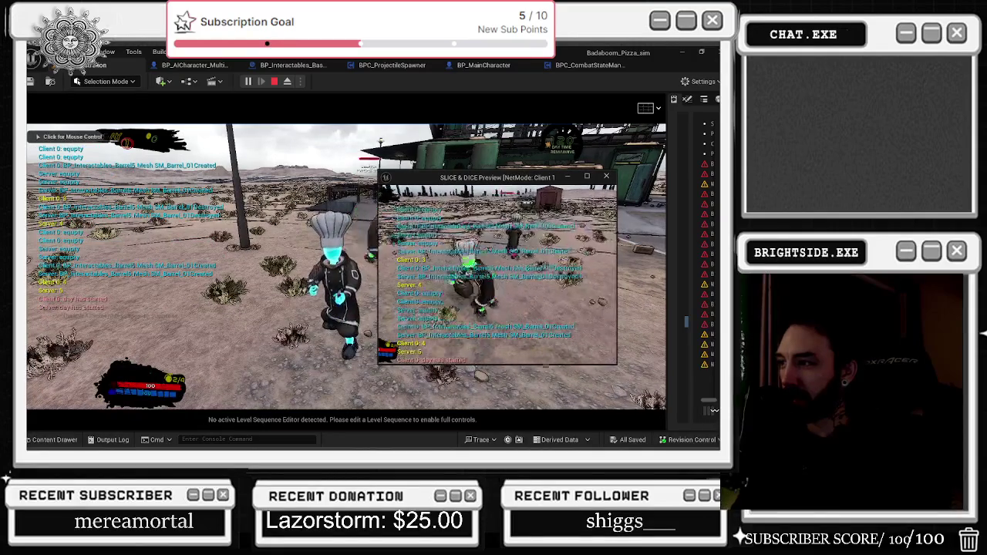
key(alt+Tab)
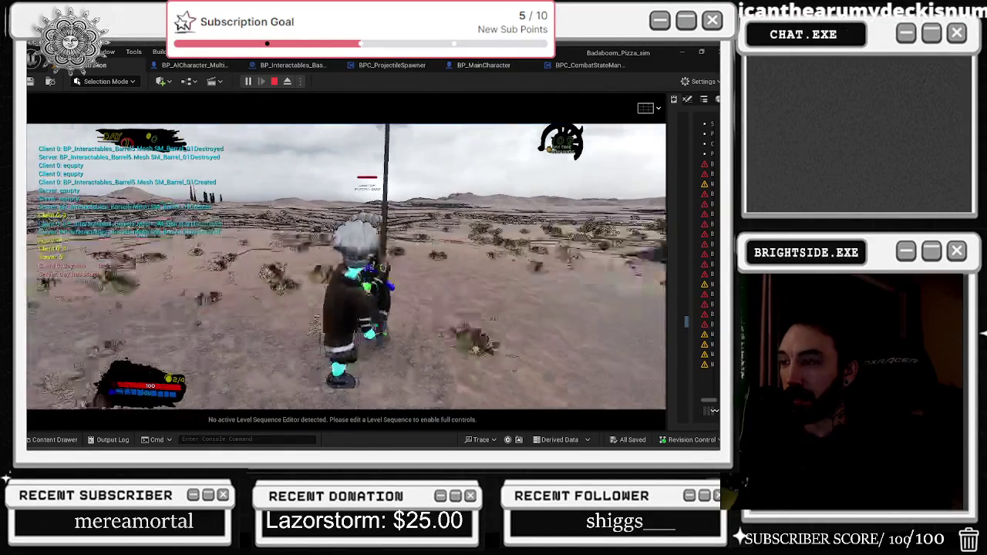
key(Escape)
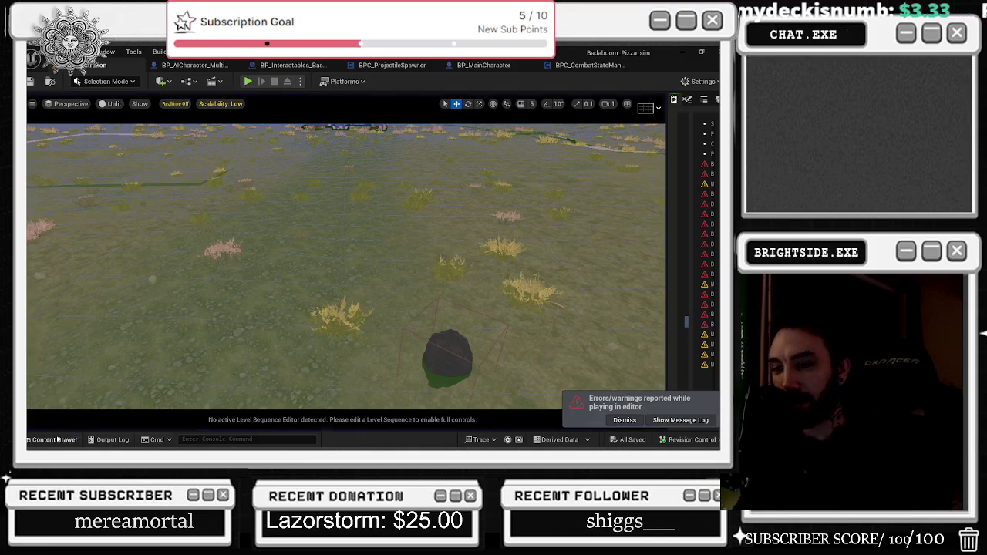
- Clear the asset search, open Basketball_Level from the Levels folder, and start multiplayer Play
key(ctrl+space)
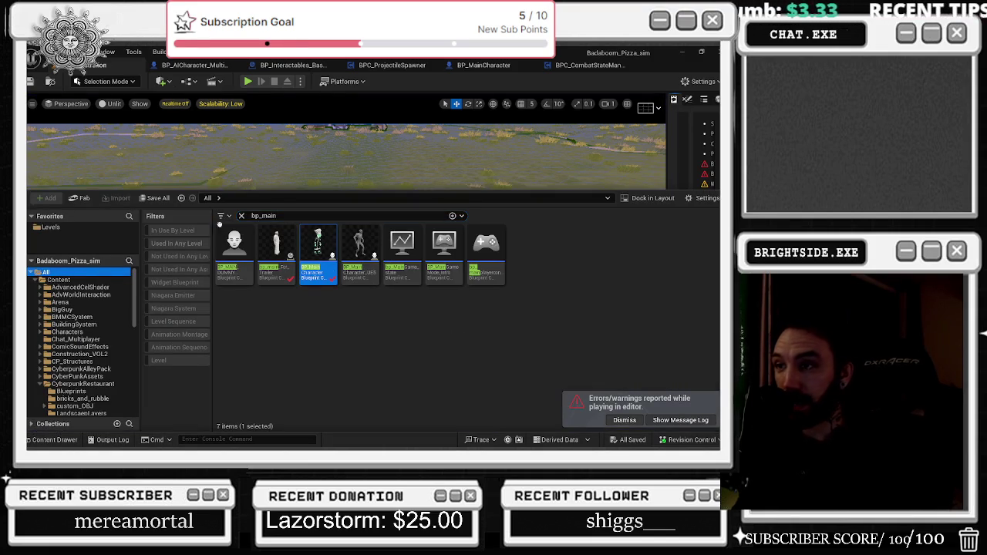
click(242, 216)
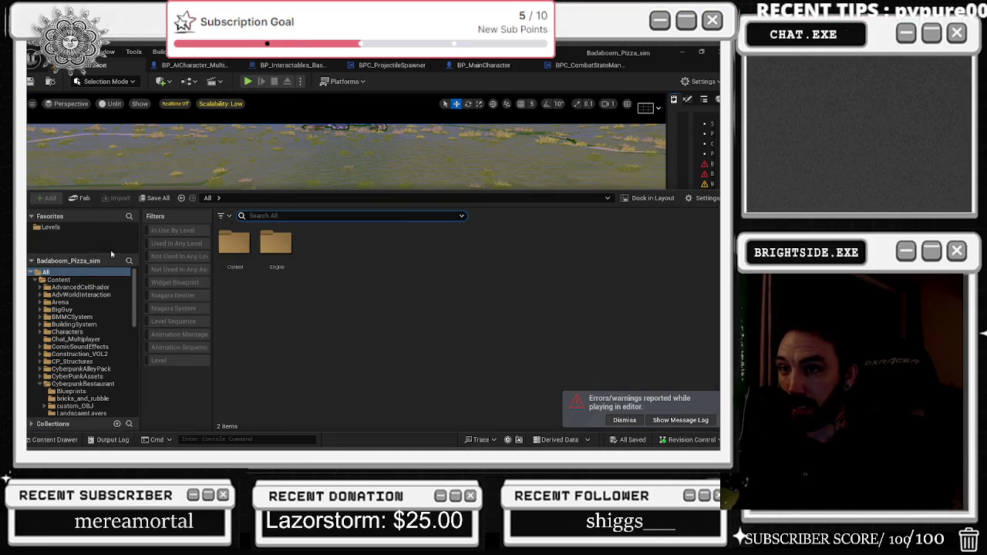
click(51, 226)
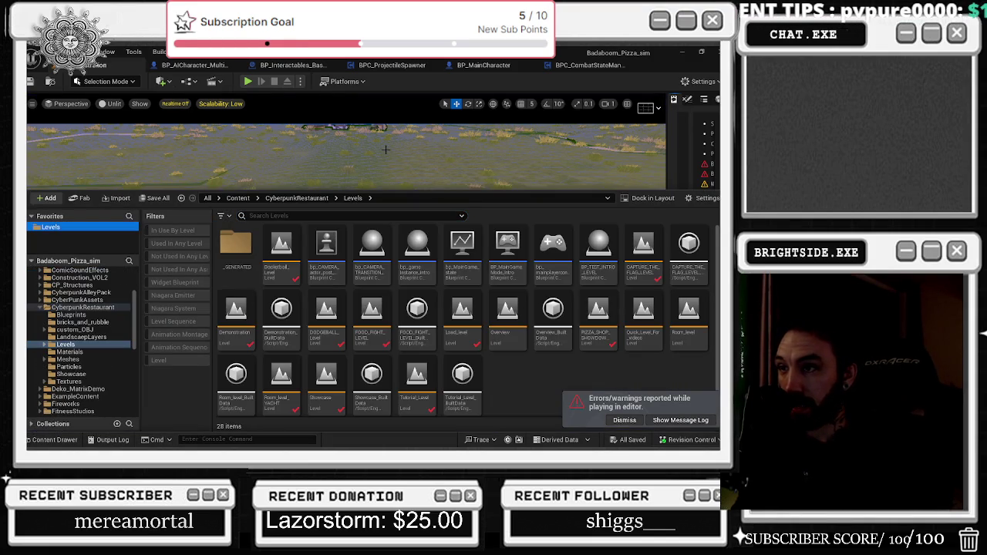
double_click(294, 252)
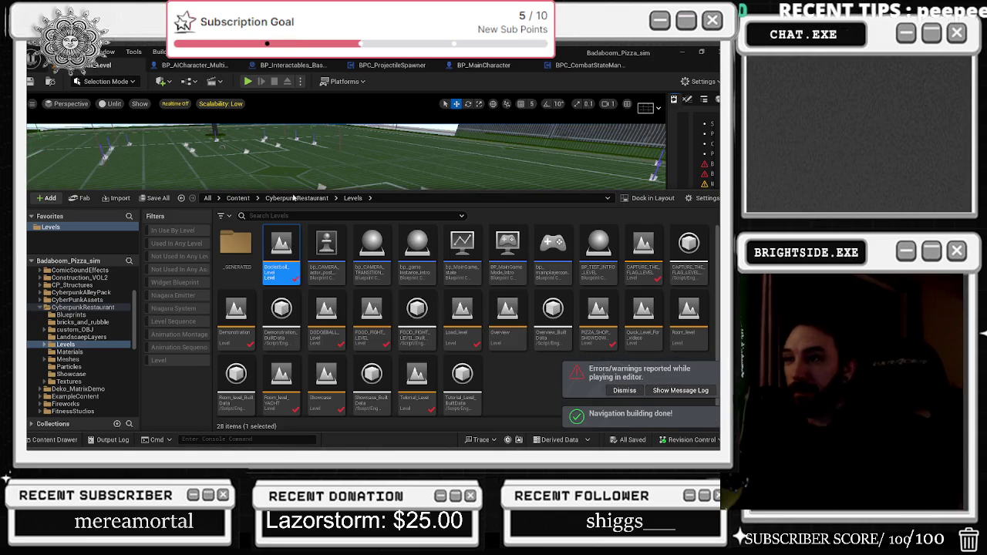
click(248, 82)
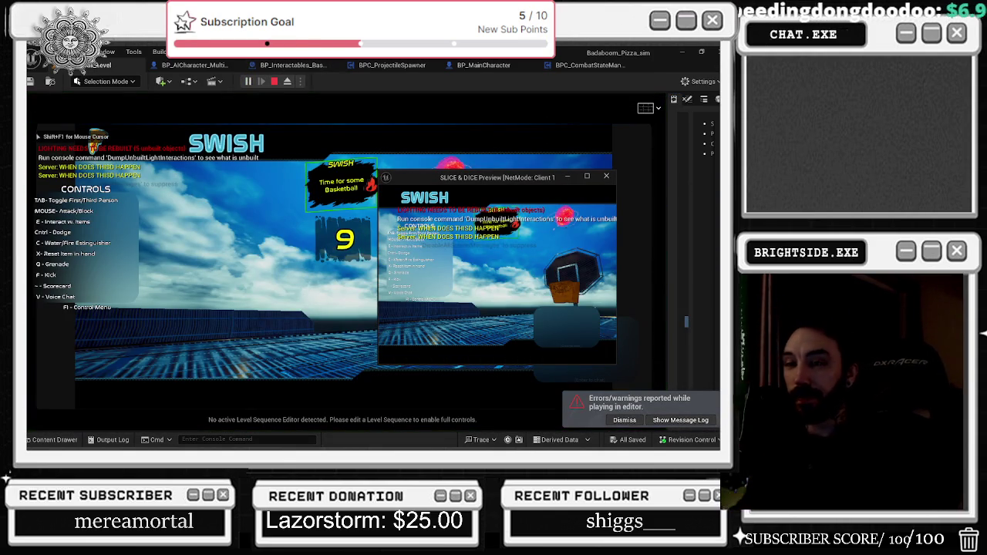
- Pick up the blaster and a ball, then run among the enemies across the court
key(e)
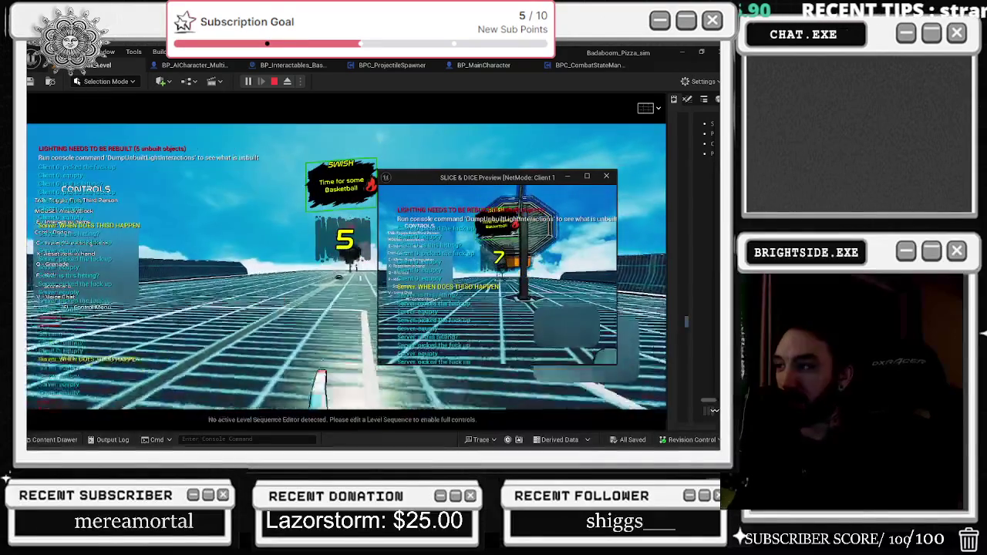
key(e)
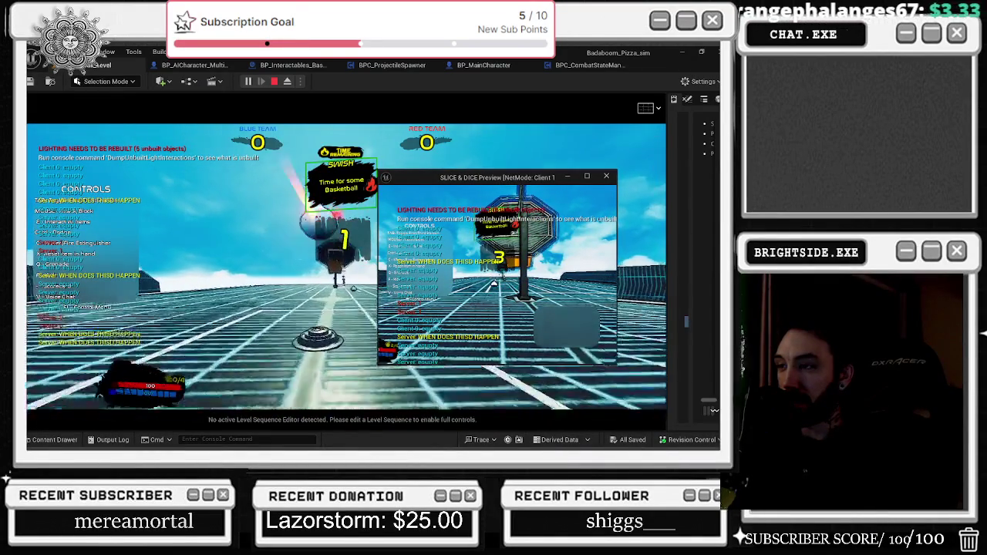
key(w)
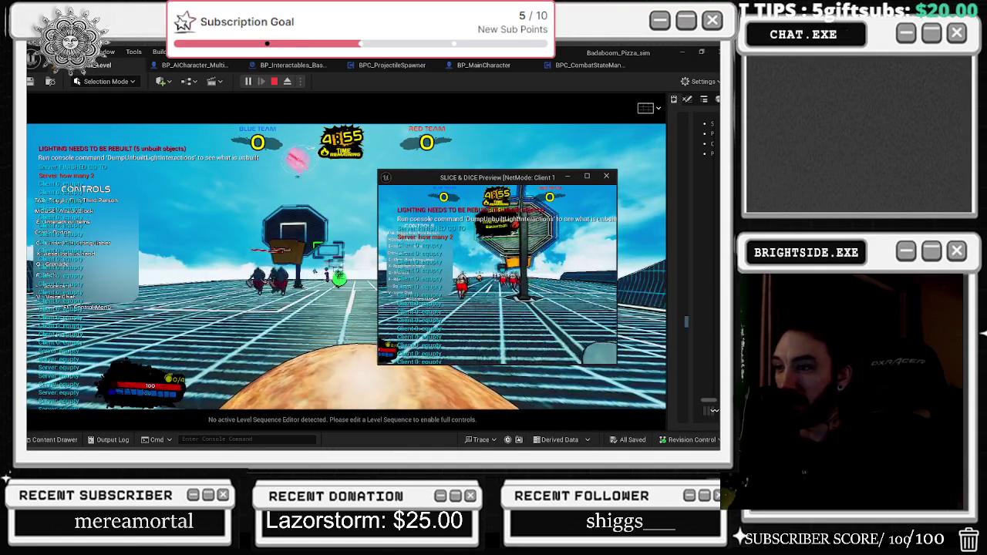
key(w)
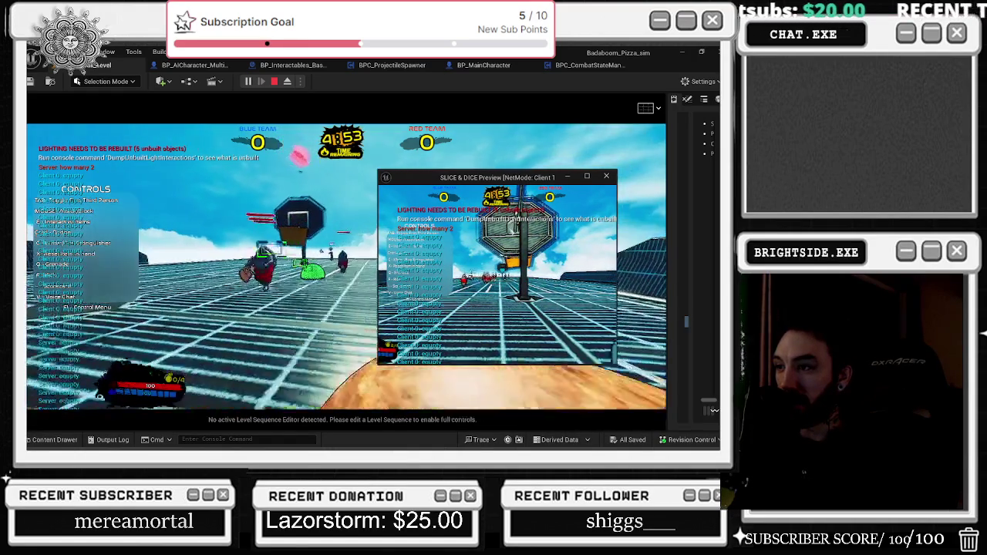
key(w)
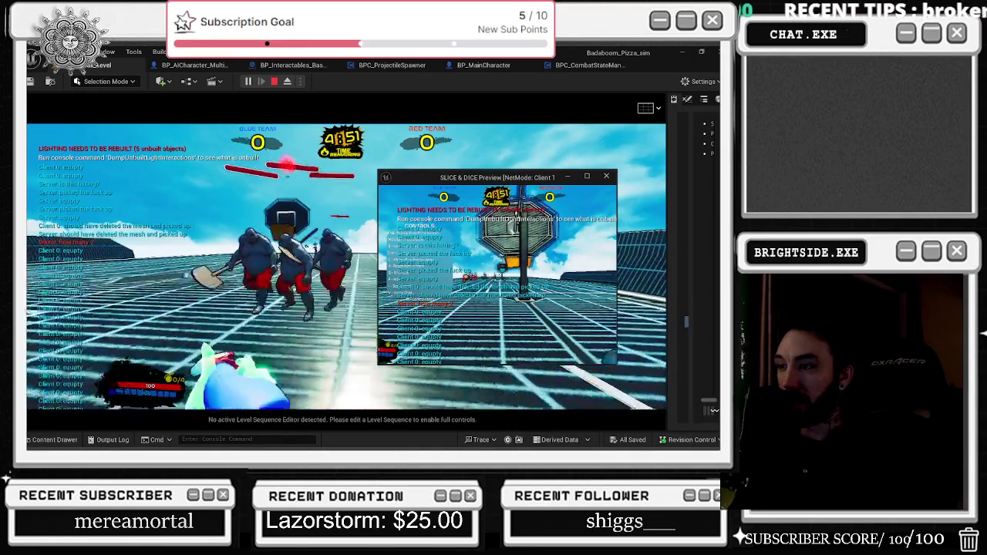
key(w)
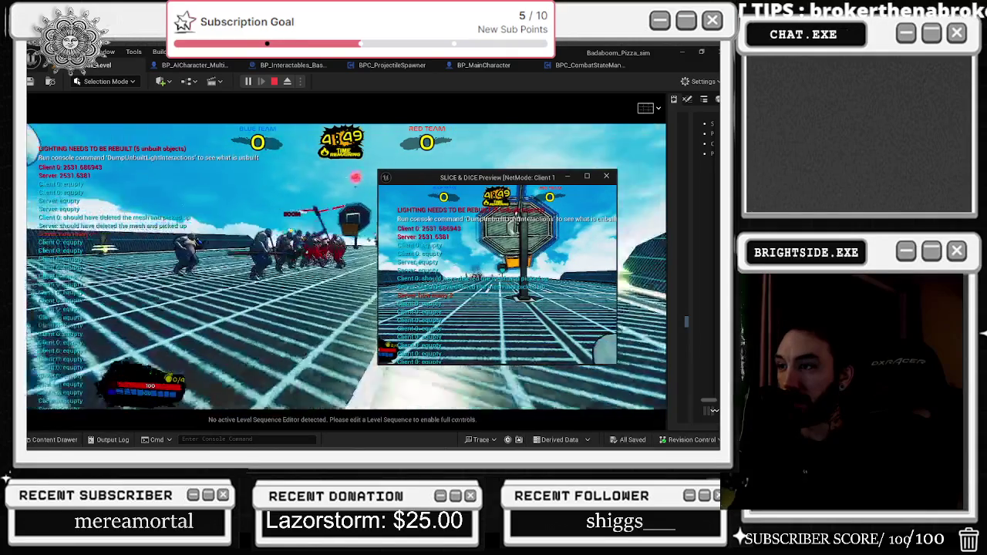
key(w)
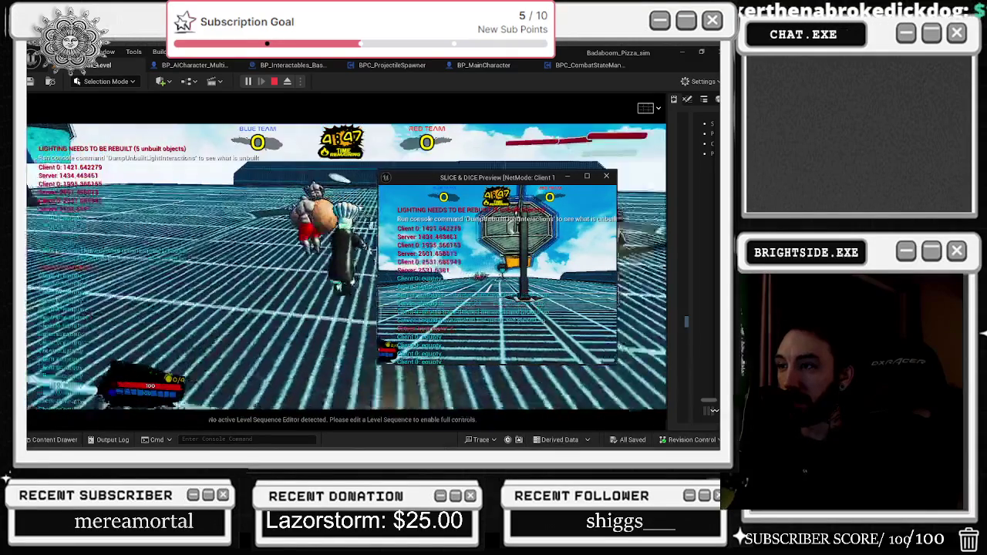
key(w)
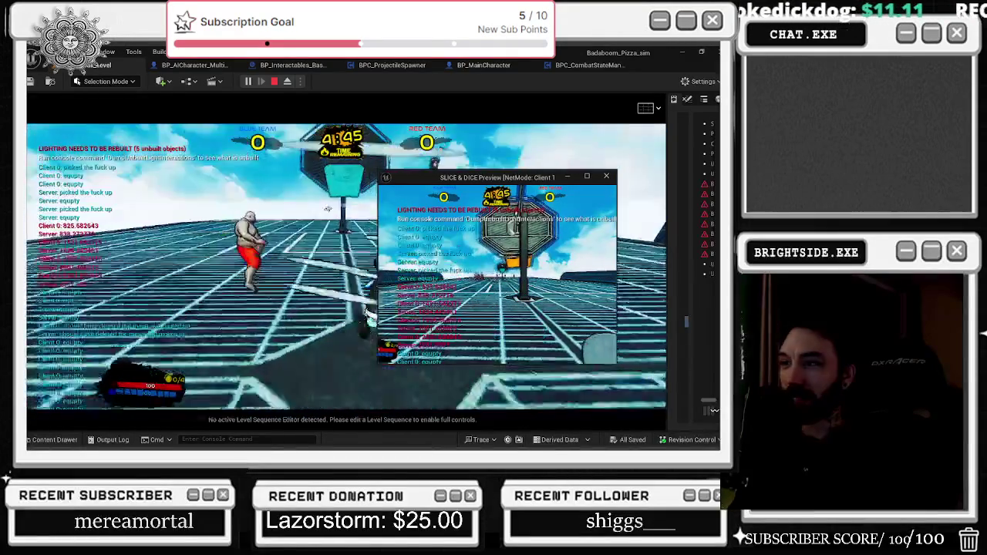
key(w)
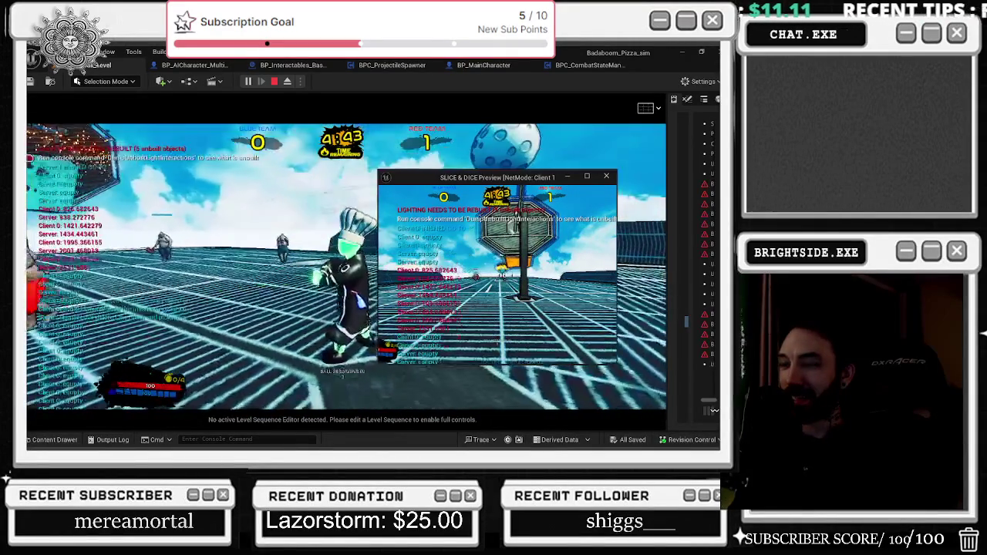
key(w)
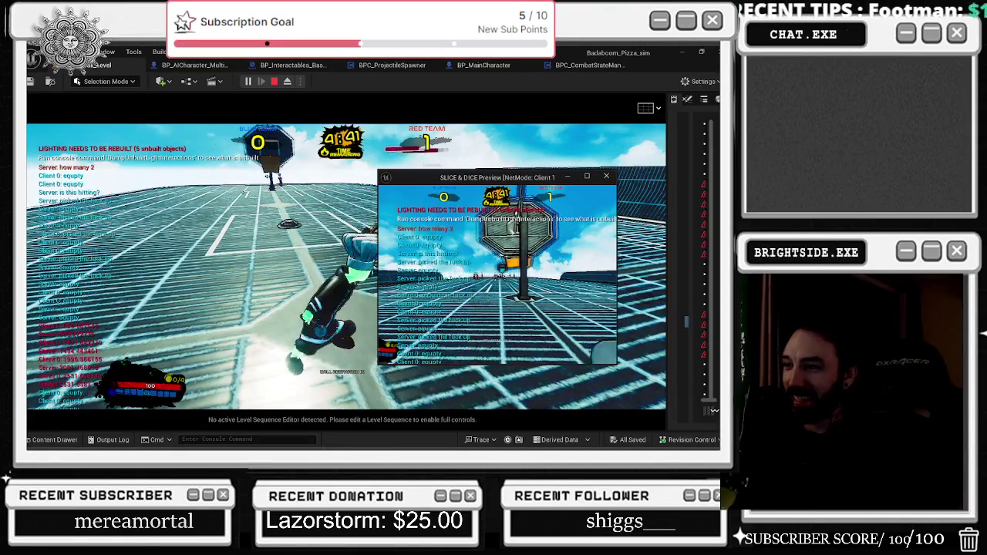
- Free the mouse, return control to the game view, and finally stop the basketball session
key(shift+F1)
click(288, 92)
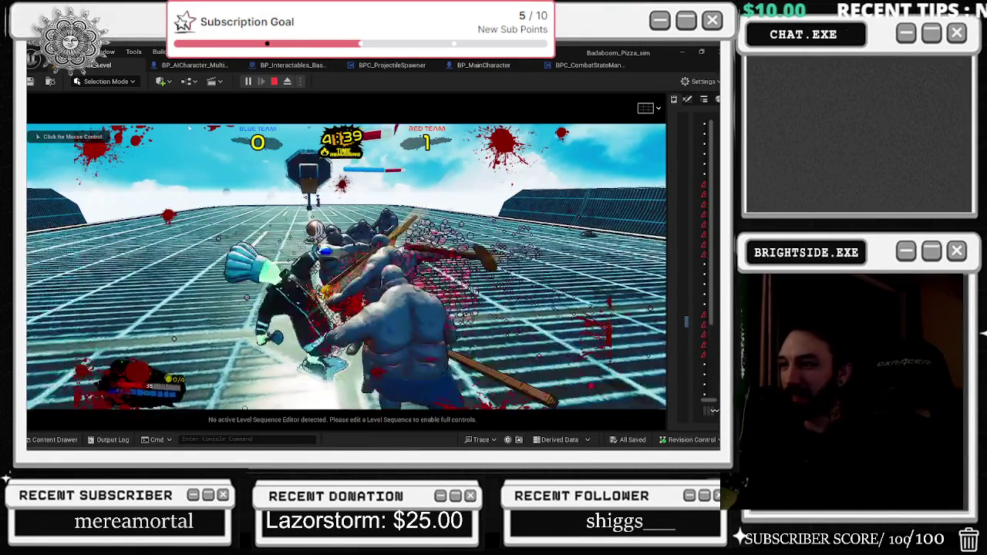
click(346, 266)
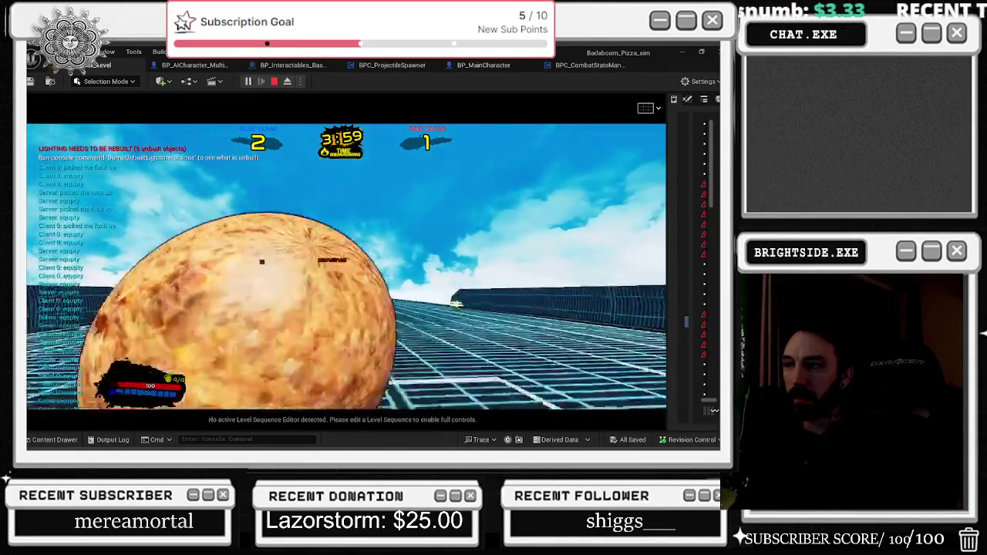
key(Escape)
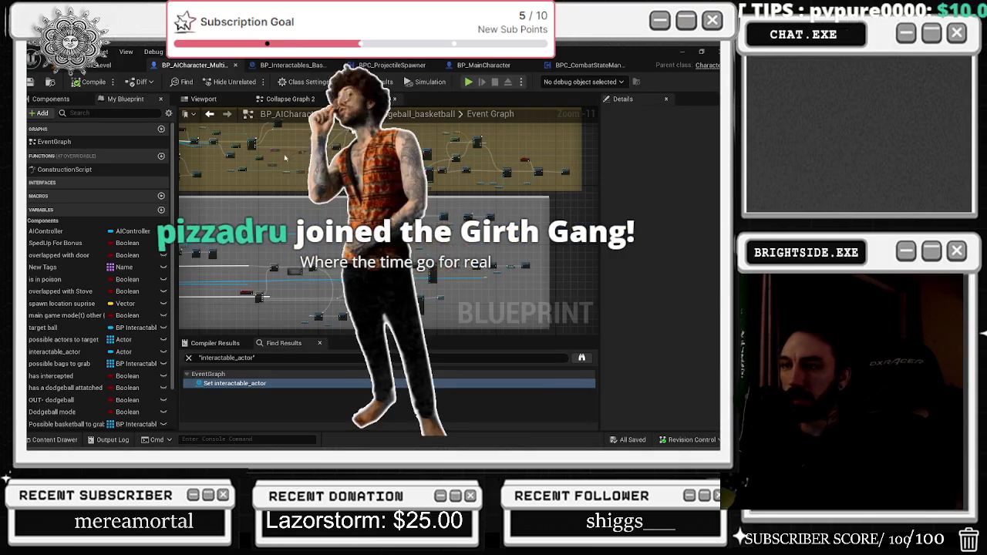
- Check the AI character blueprint graph, then return to the level view
click(124, 67)
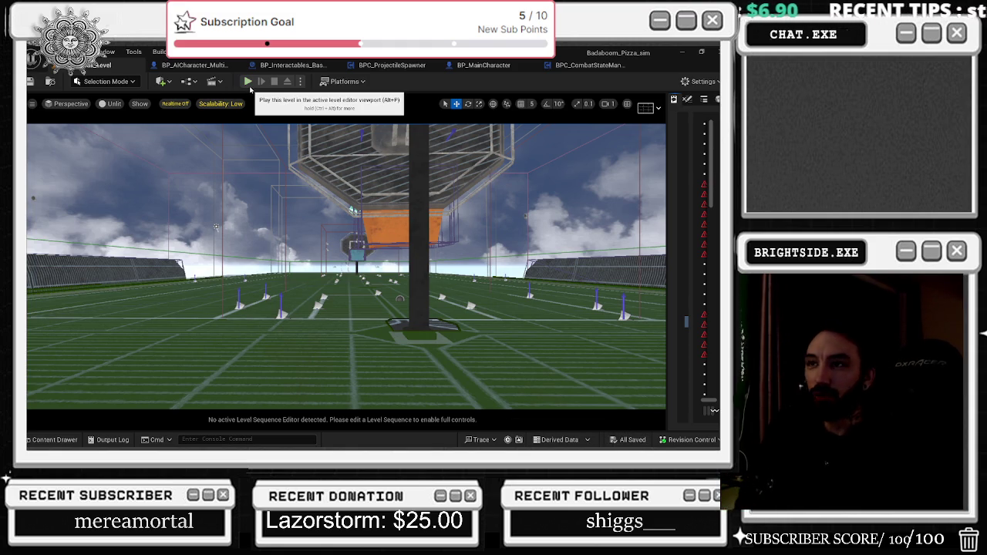
click(194, 65)
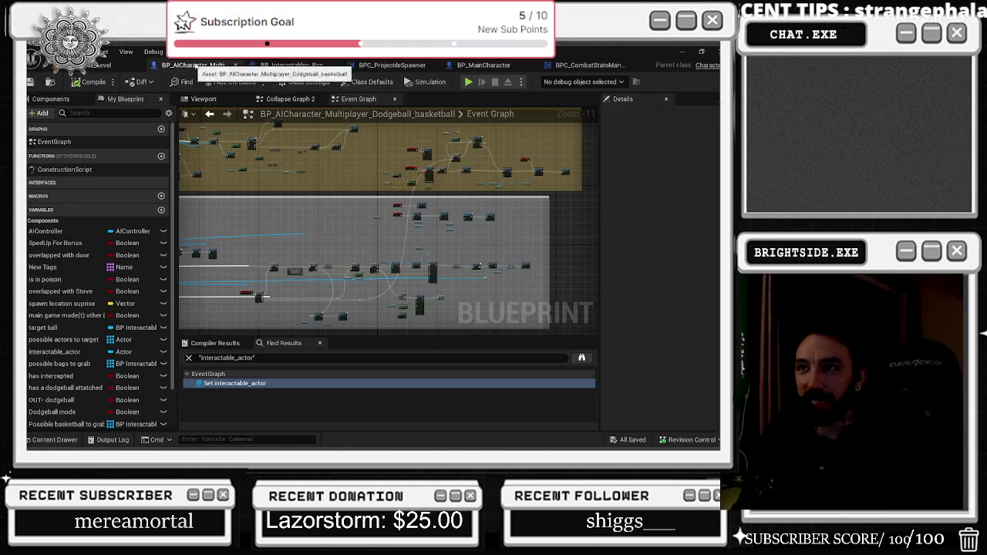
click(100, 65)
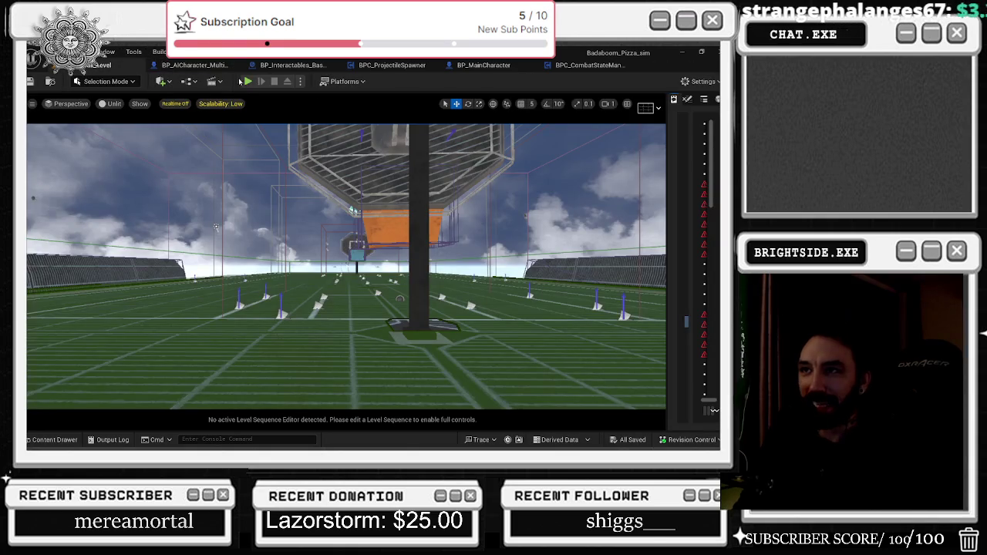
- Start a new multiplayer basketball session and throw the held ball toward the hoop
click(248, 81)
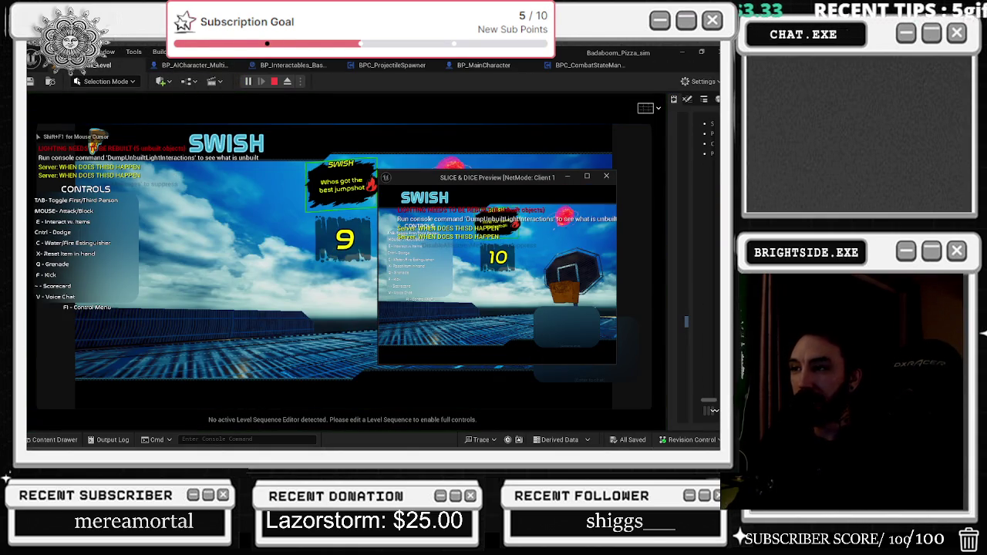
key(alt+Tab)
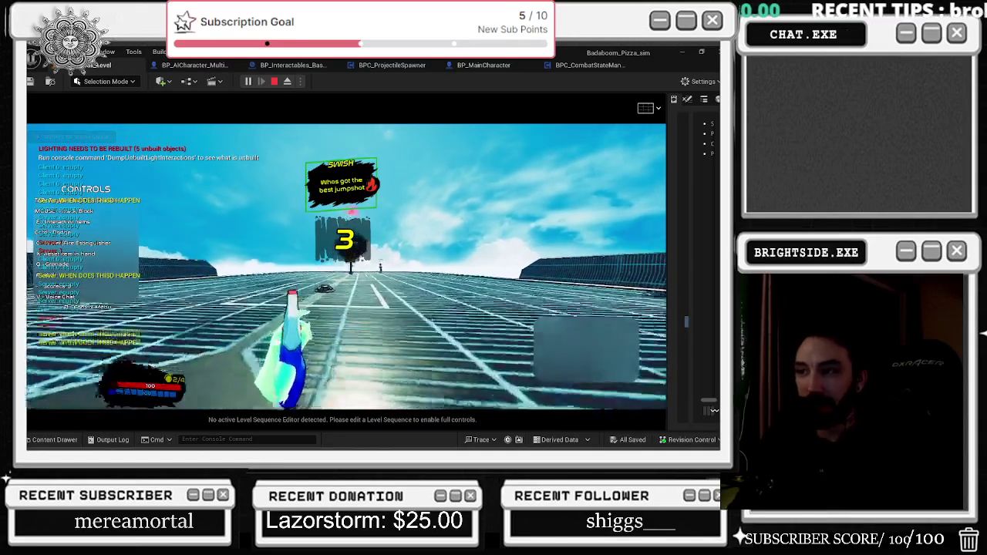
click(346, 266)
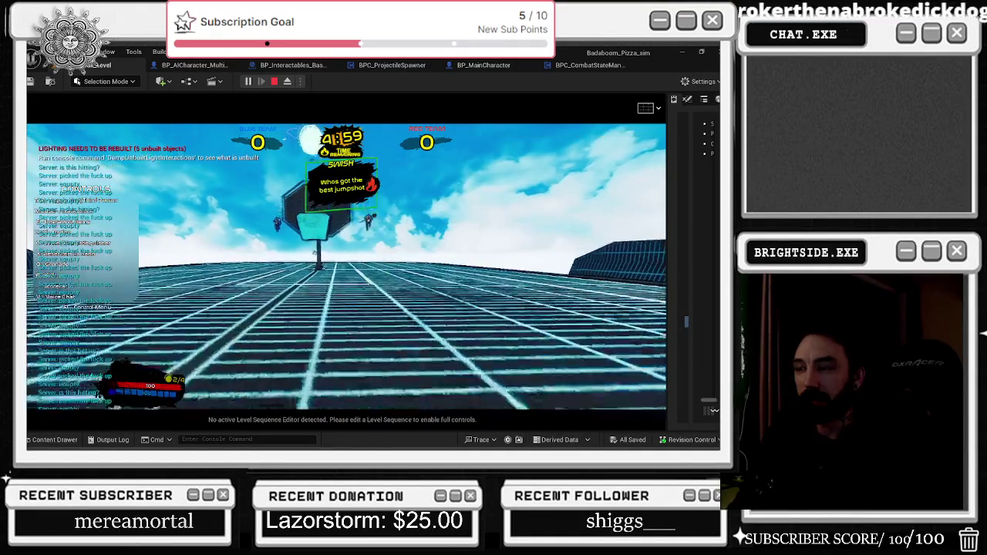
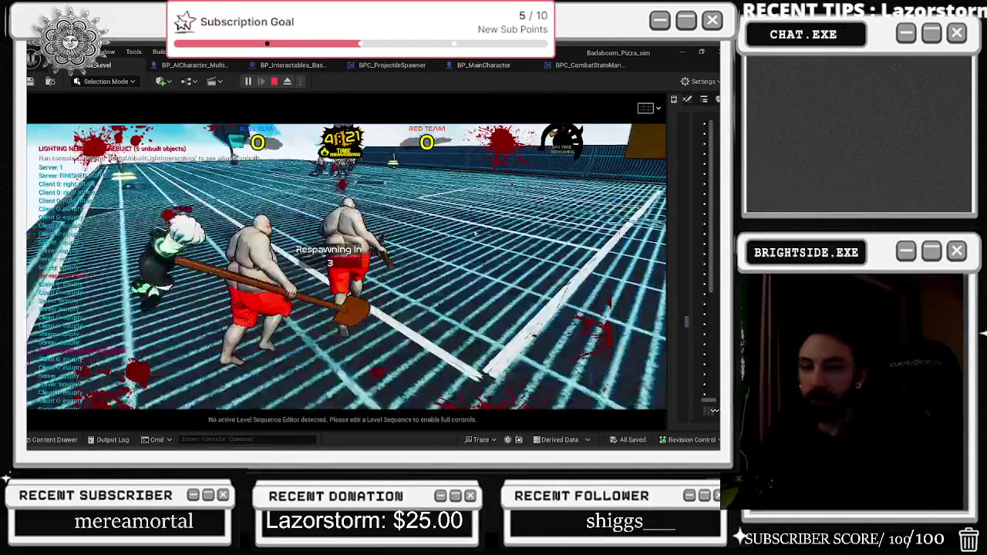
- Stop the play test, dismiss the errors notice, and bring up the BPC_CombatStateManager graph
key(Escape)
click(193, 64)
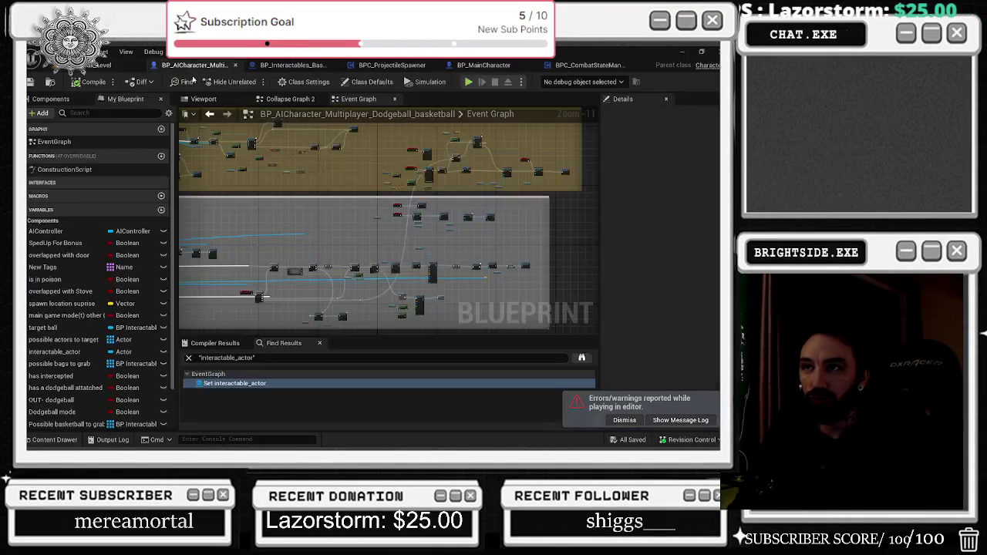
click(625, 420)
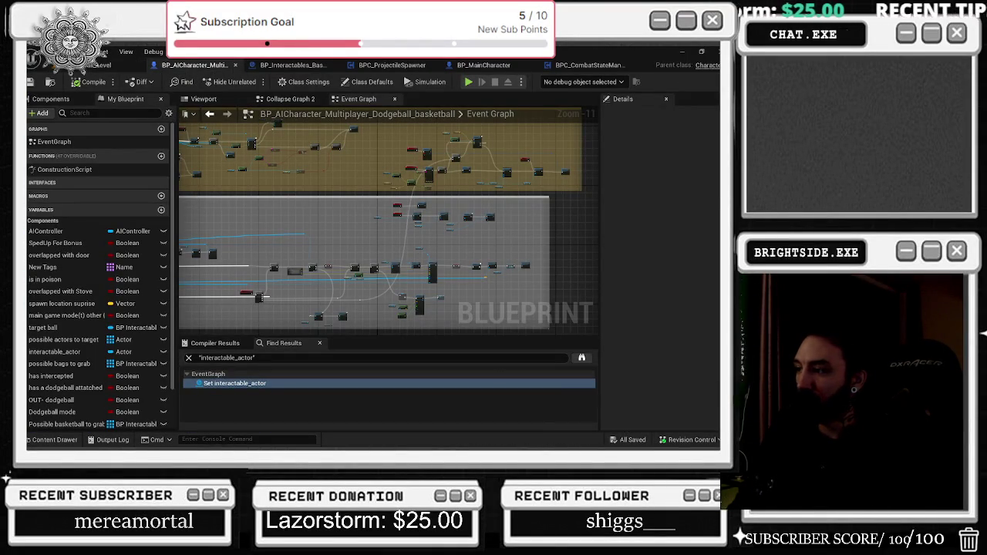
click(284, 64)
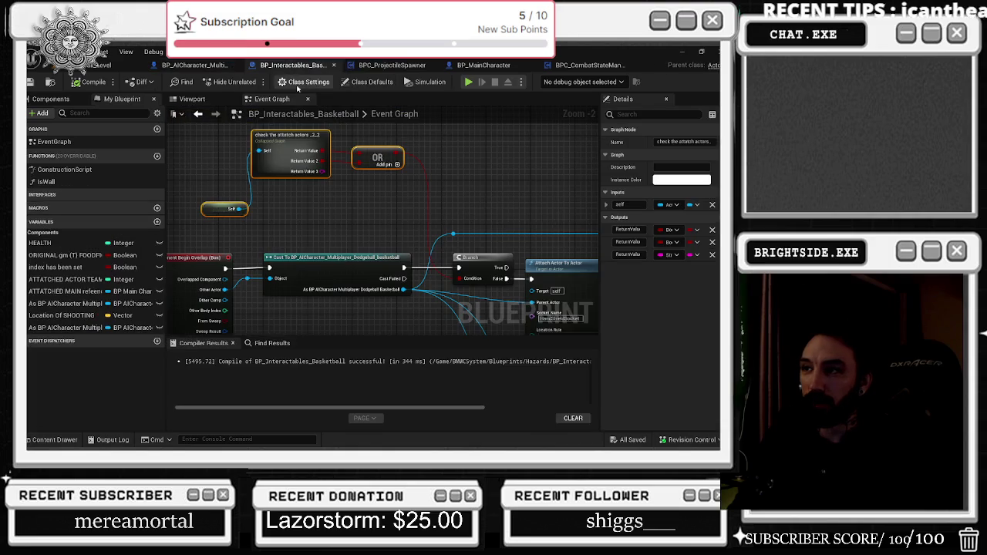
click(594, 65)
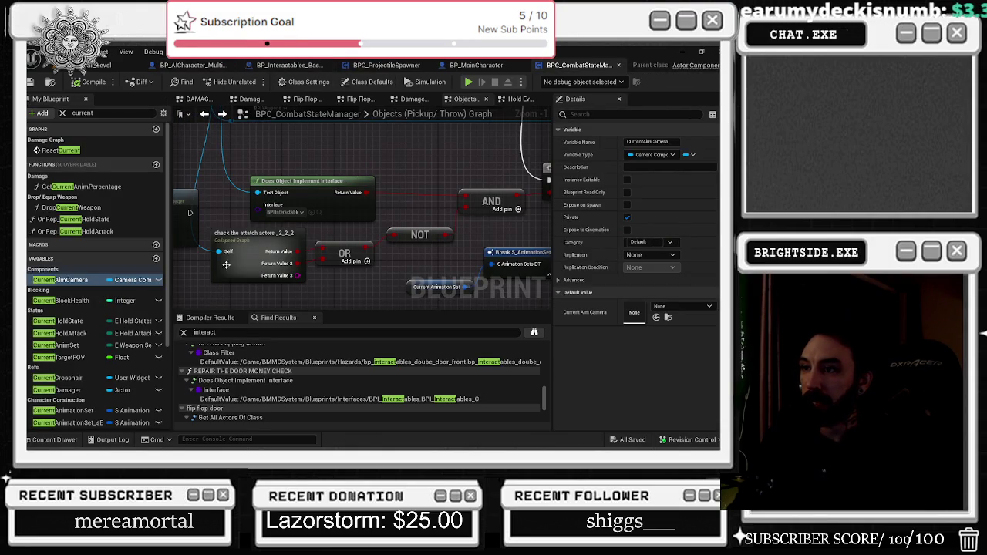
- Inspect the Check The Attatch Actors display-name checks in BPC_CombatStateManager, then save it
double_click(254, 233)
scroll(359, 195, up, 3)
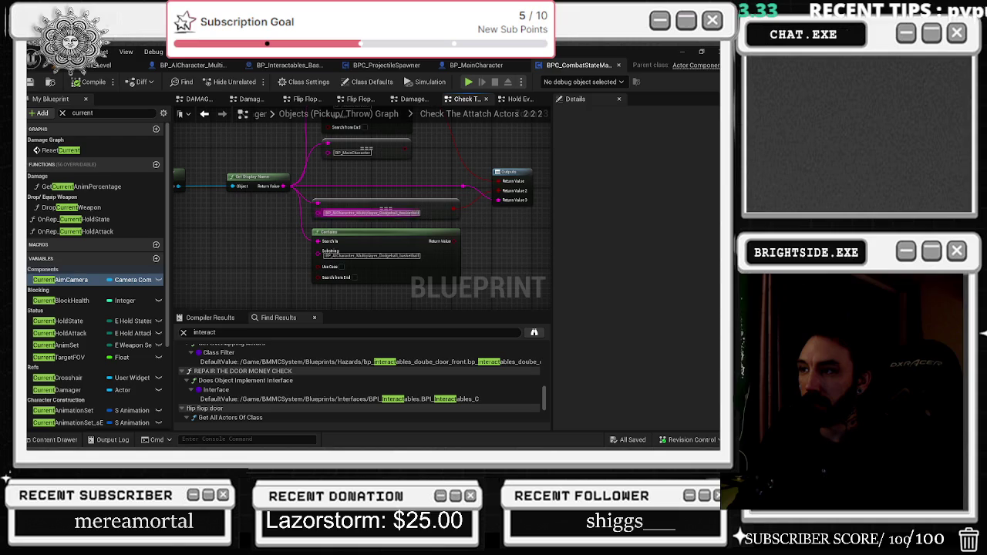
mouse_move(462, 231)
mouse_down()
mouse_move(435, 231)
mouse_move(411, 275)
mouse_move(467, 287)
mouse_move(455, 233)
mouse_up()
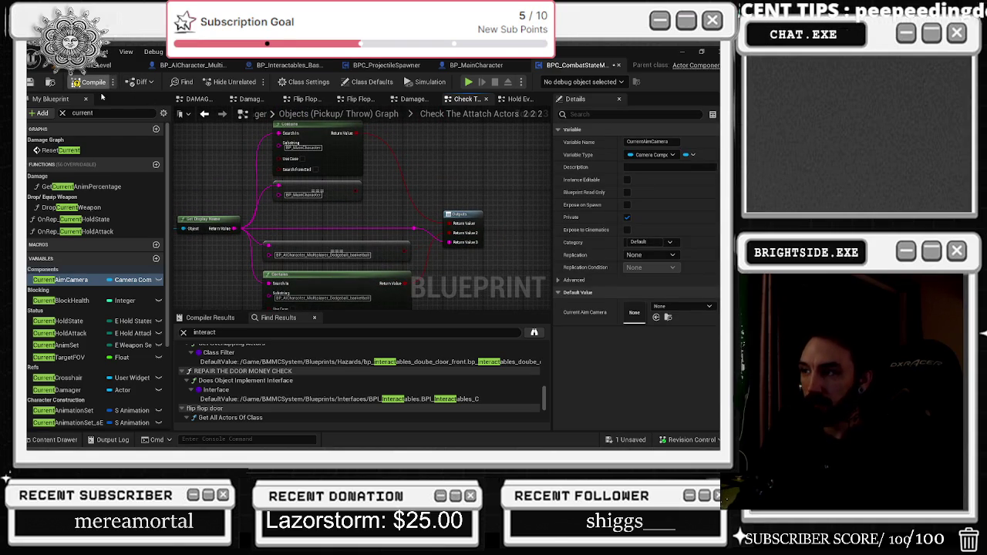
click(29, 83)
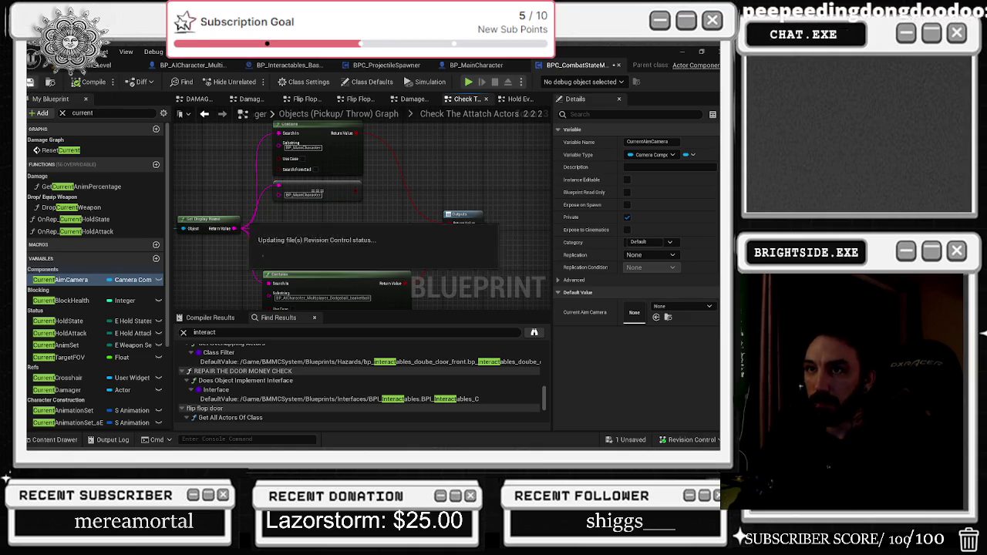
- Open the Check The Attatch Actors collapsed graph in BP_Interactables_Basketball
click(214, 65)
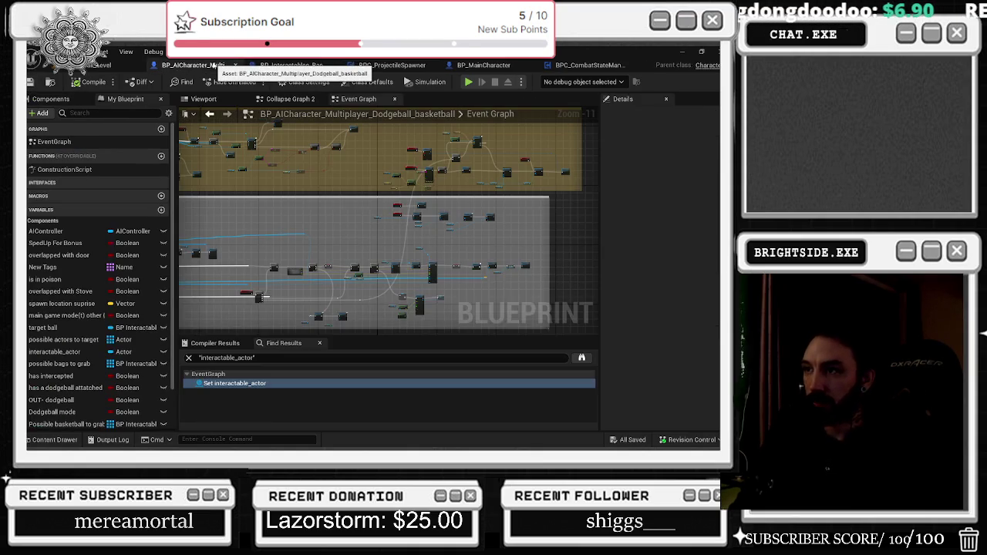
click(290, 66)
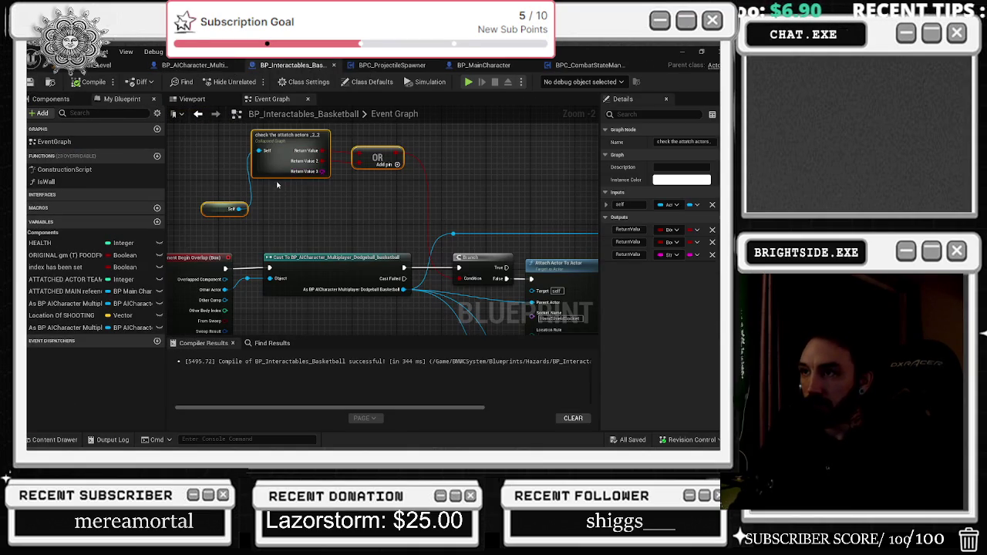
double_click(289, 162)
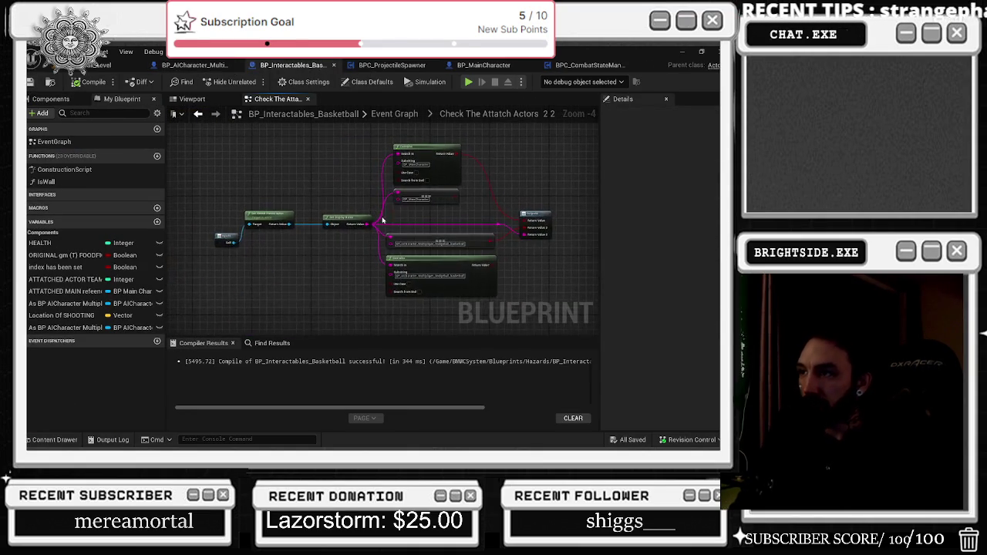
scroll(382, 222, up, 2)
drag(392, 263, 438, 207)
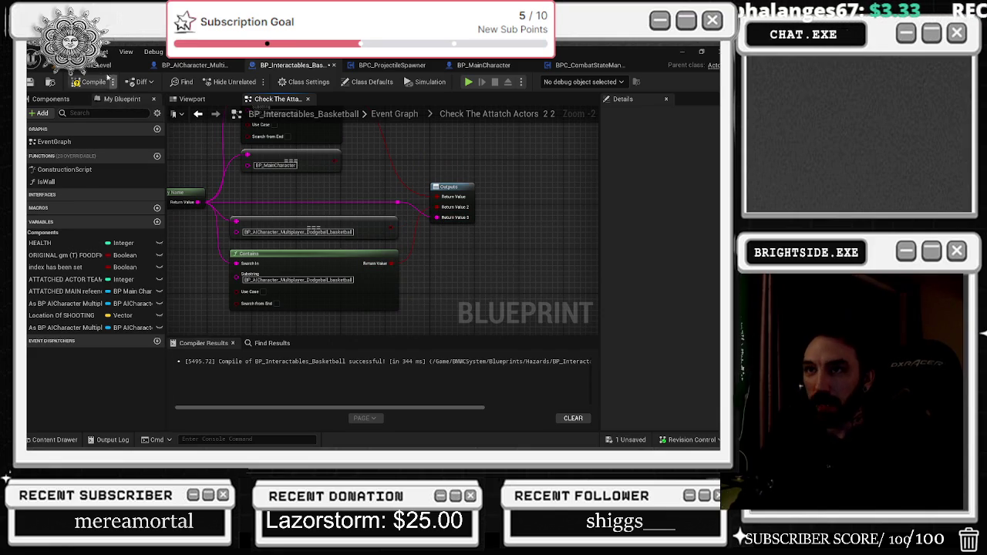
- Compile and save BP_Interactables_Basketball
click(91, 82)
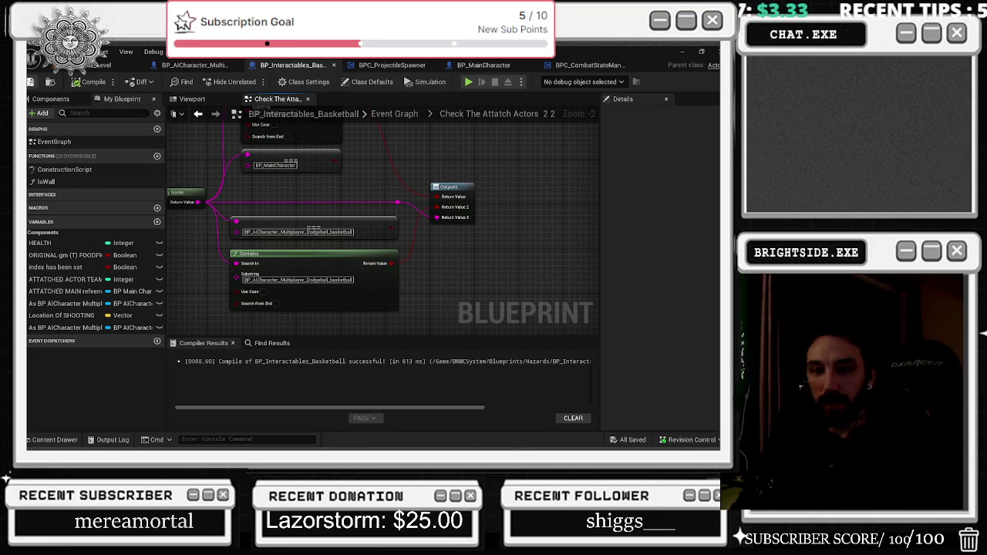
click(51, 82)
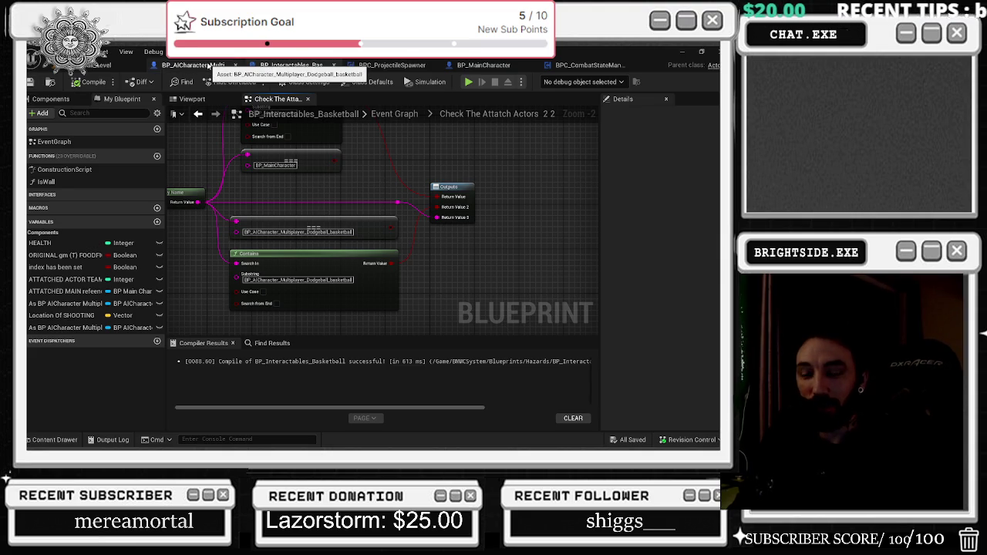
key(alt+Tab)
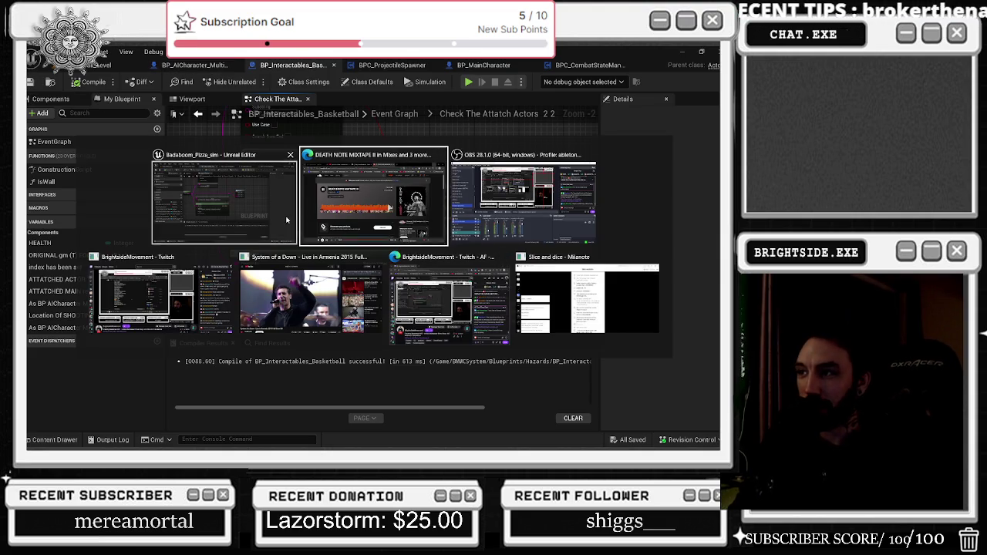
- Switch to SoundCloud and open the DEATH NOTE MIXTAPE II track page from the player bar
click(443, 214)
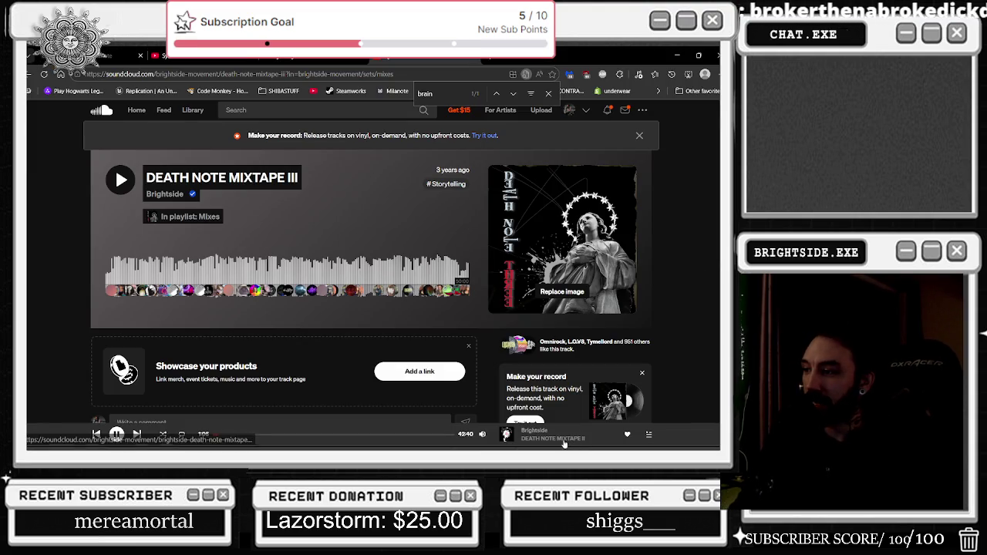
click(553, 438)
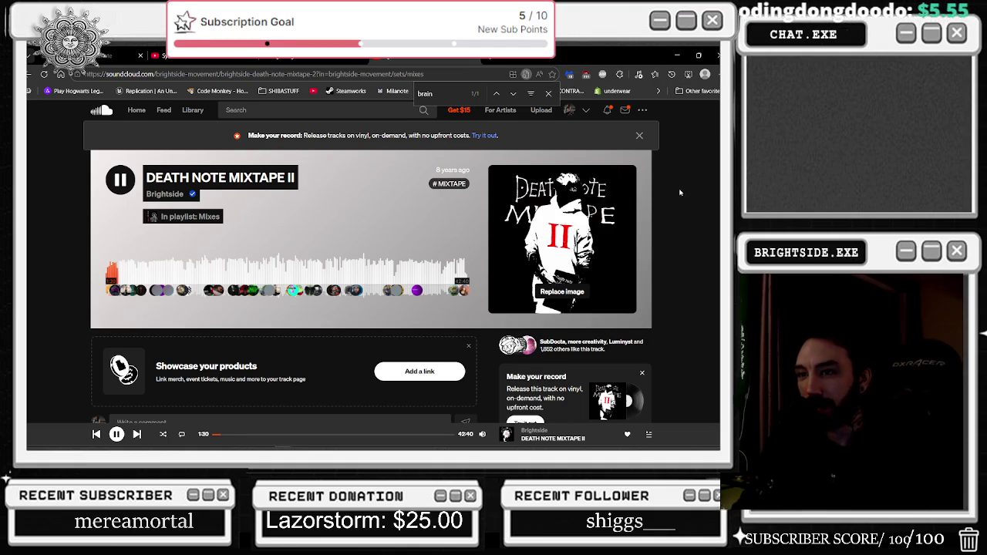
scroll(669, 185, down, 3)
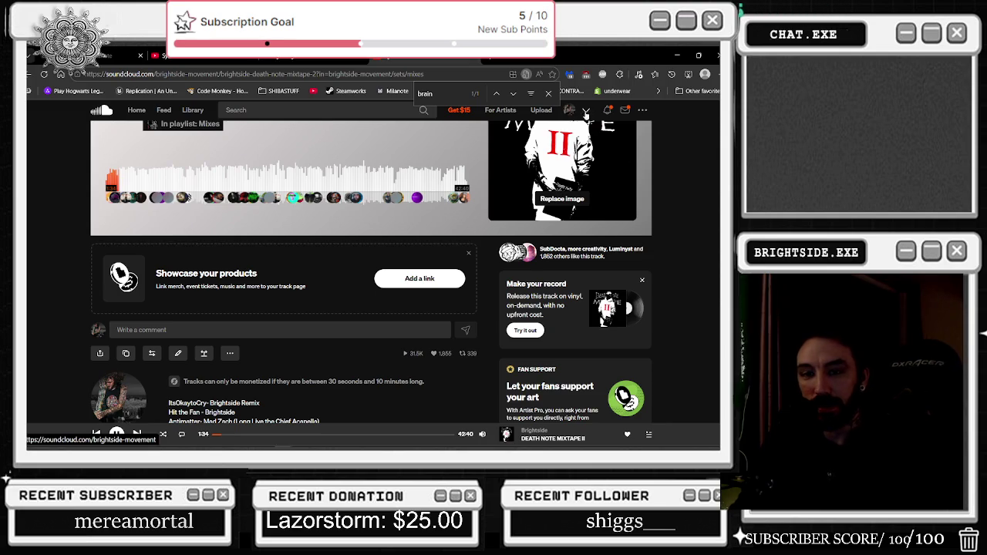
scroll(609, 193, up, 2)
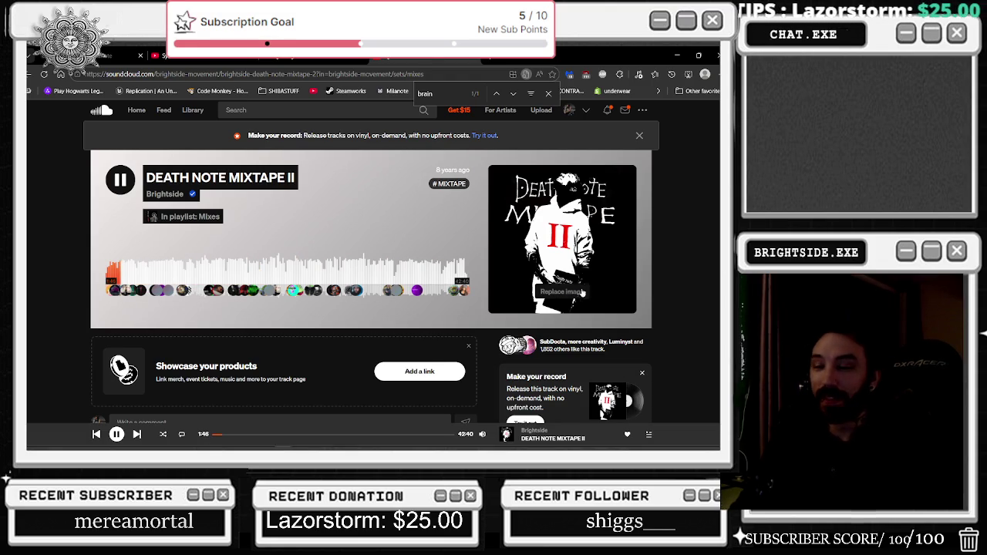
scroll(640, 293, down, 1)
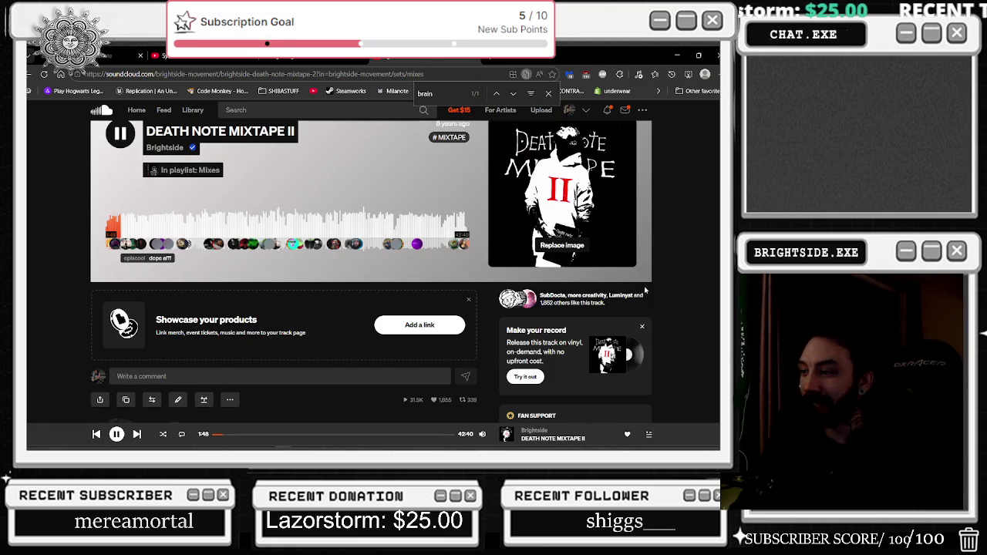
scroll(645, 290, down, 1)
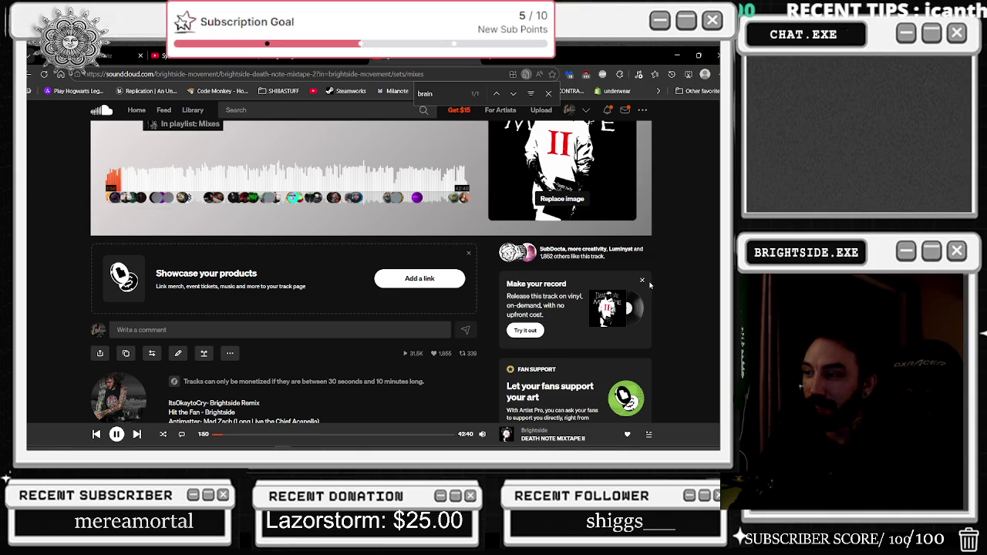
scroll(650, 285, up, 2)
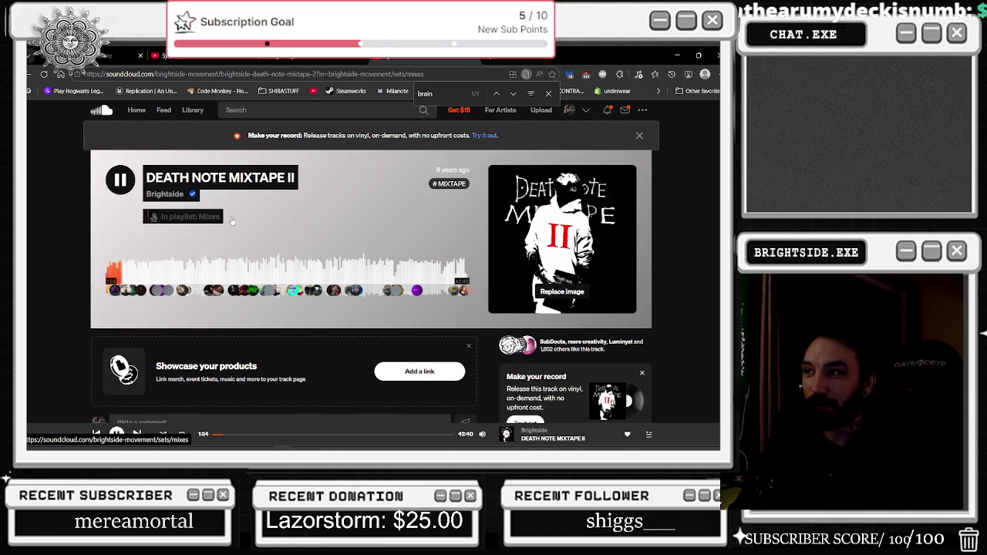
drag(435, 169, 468, 170)
- Select the 'II' in the track title, then minimize the browser to return to Unreal Editor
drag(286, 178, 300, 180)
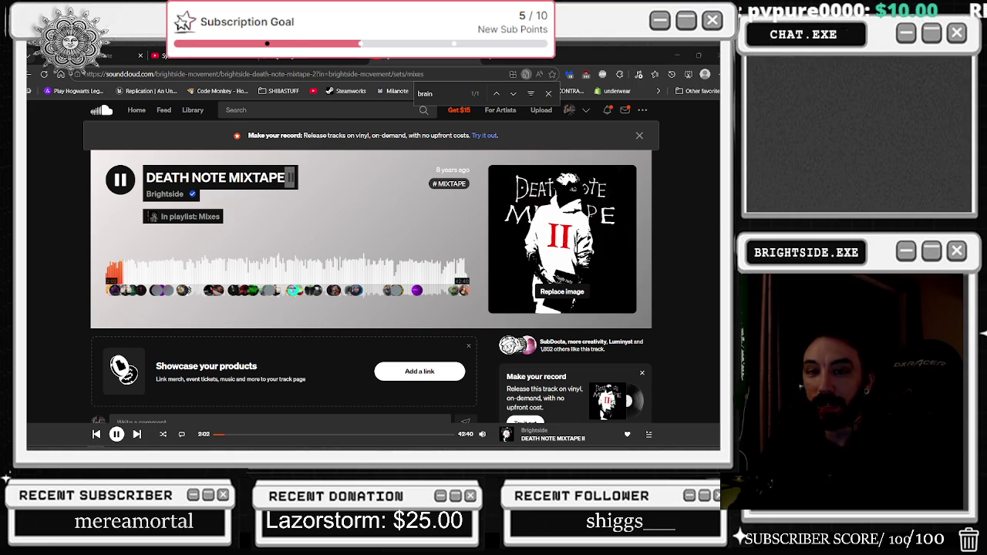
click(259, 178)
double_click(289, 178)
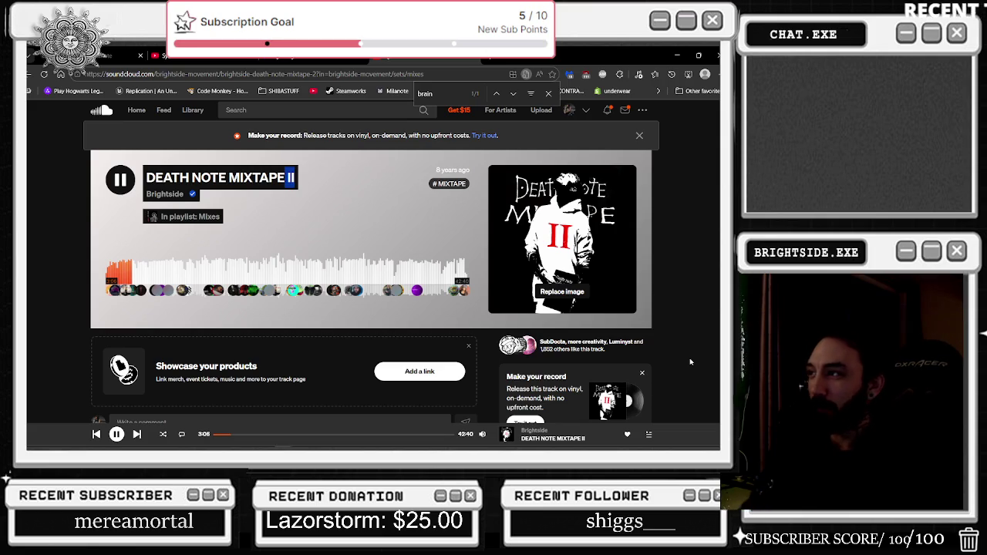
click(677, 55)
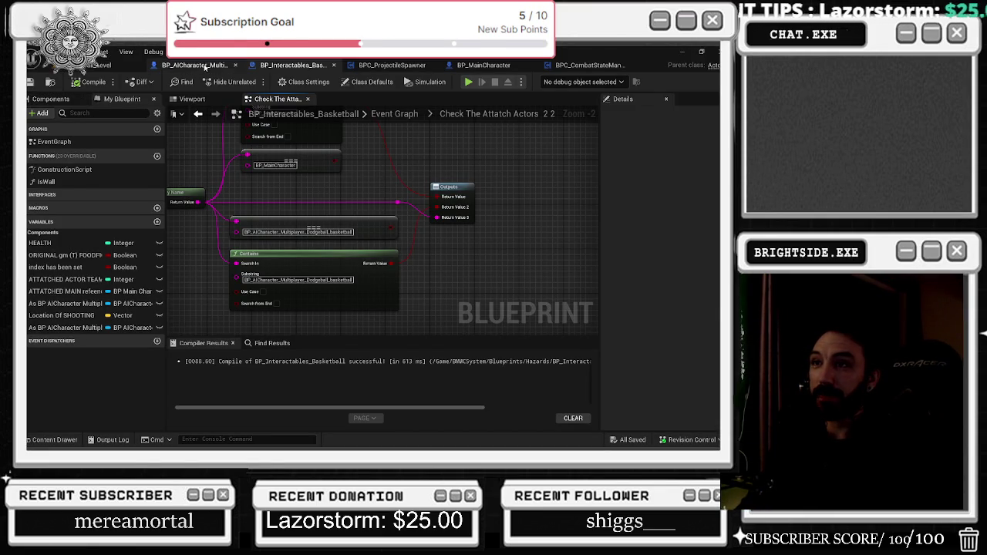
- Look over the AI character blueprint's Event Graph node groups
click(197, 64)
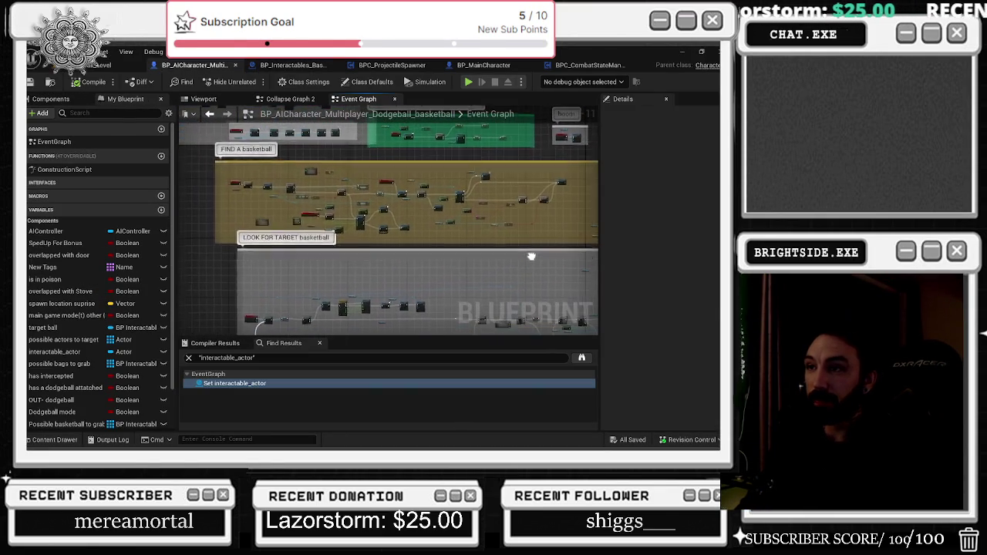
scroll(440, 207, up, 10)
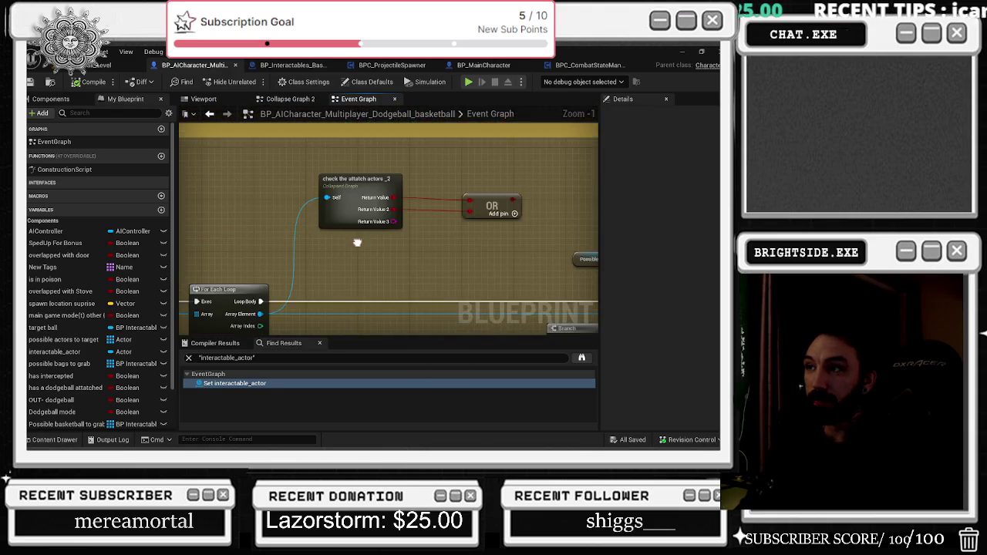
scroll(393, 178, down, 6)
drag(397, 199, 424, 177)
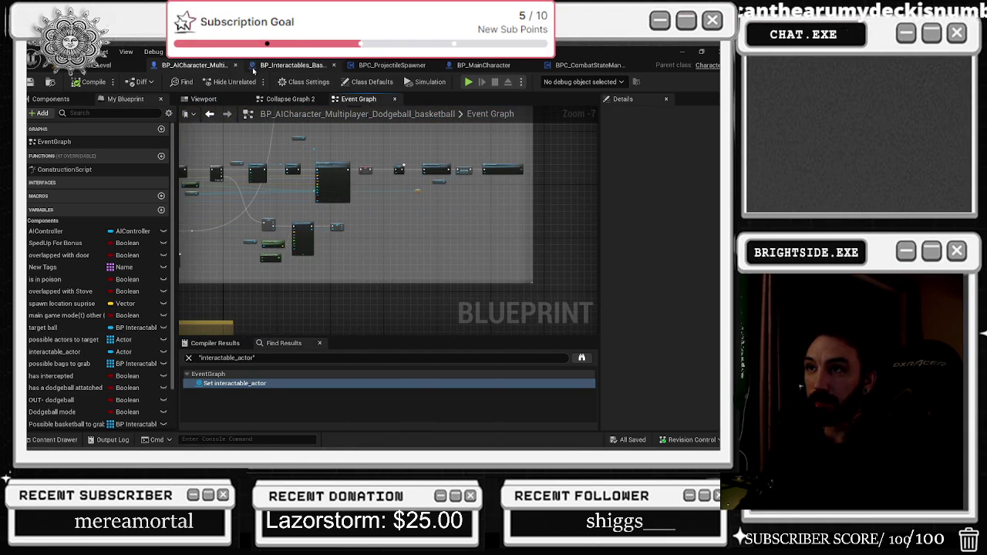
- Flip through the basketball and component blueprints, then return to the level and save all
click(295, 65)
mouse_move(377, 67)
mouse_down()
mouse_move(494, 73)
mouse_move(485, 69)
mouse_up()
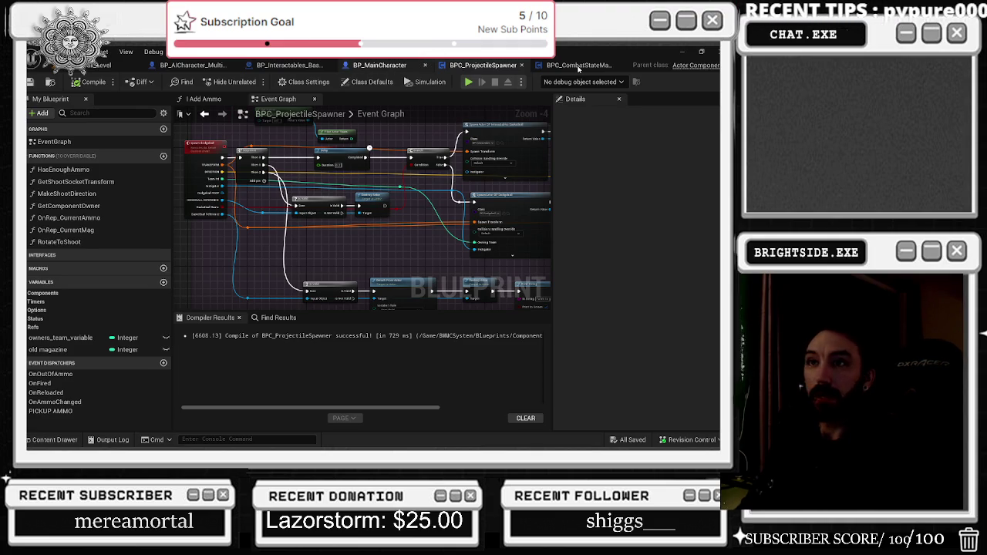
key(ctrl+Tab)
click(578, 65)
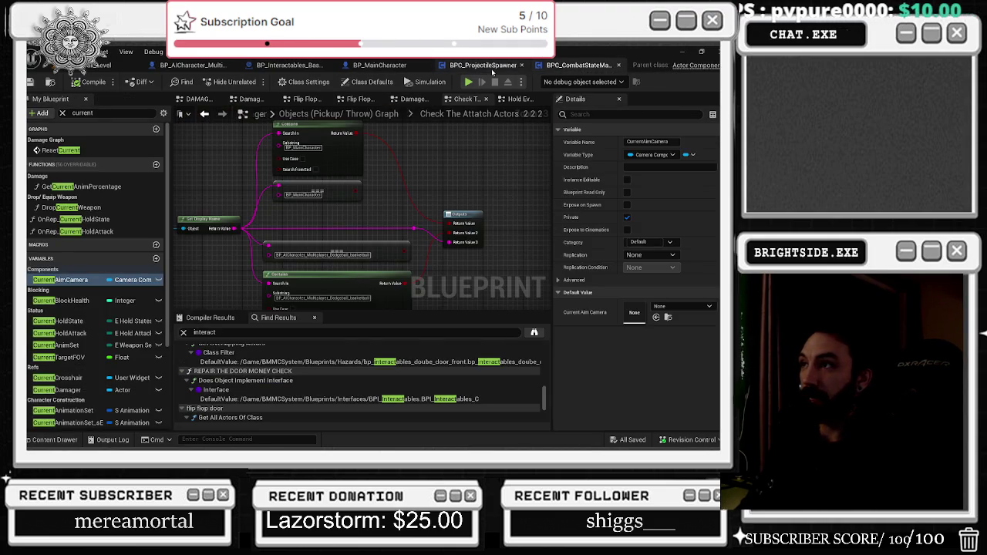
click(490, 66)
click(360, 66)
click(92, 66)
click(30, 81)
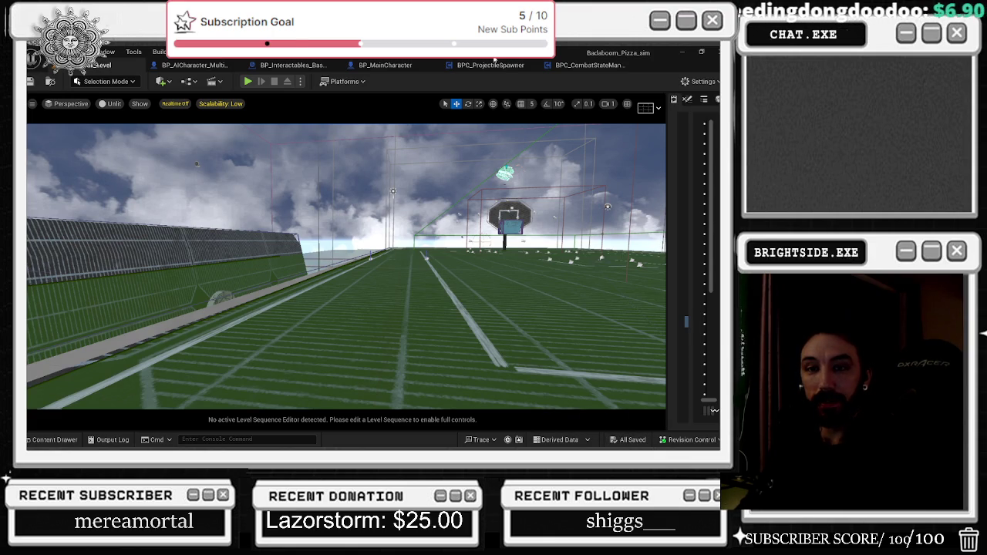
- Start Play-In-Editor, pick up a basketball, and throw it toward the hoop
click(248, 81)
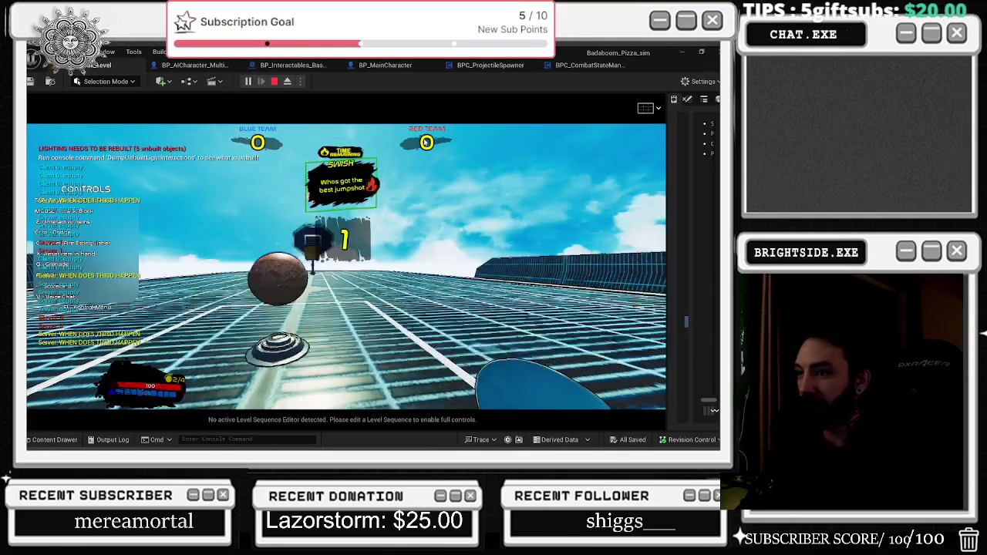
key(w)
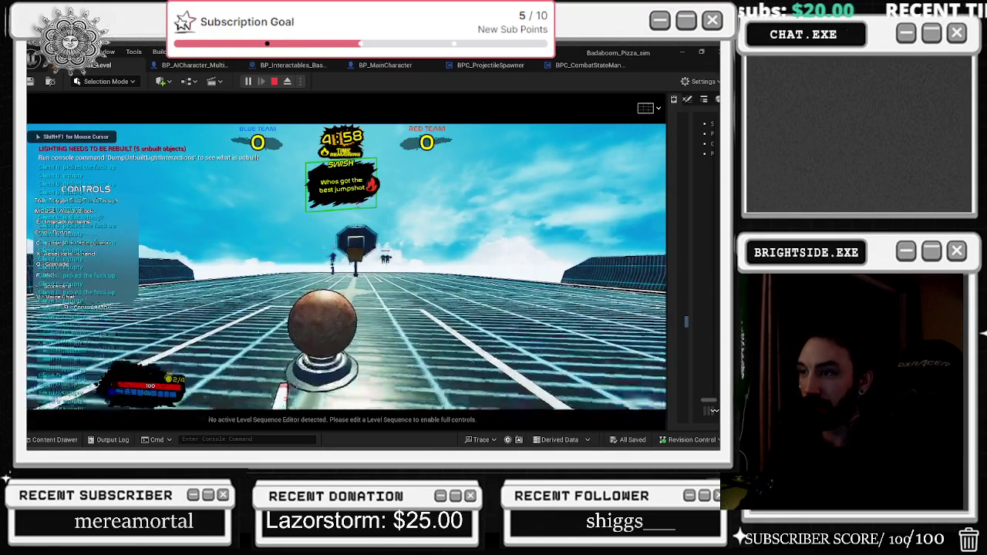
click(347, 266)
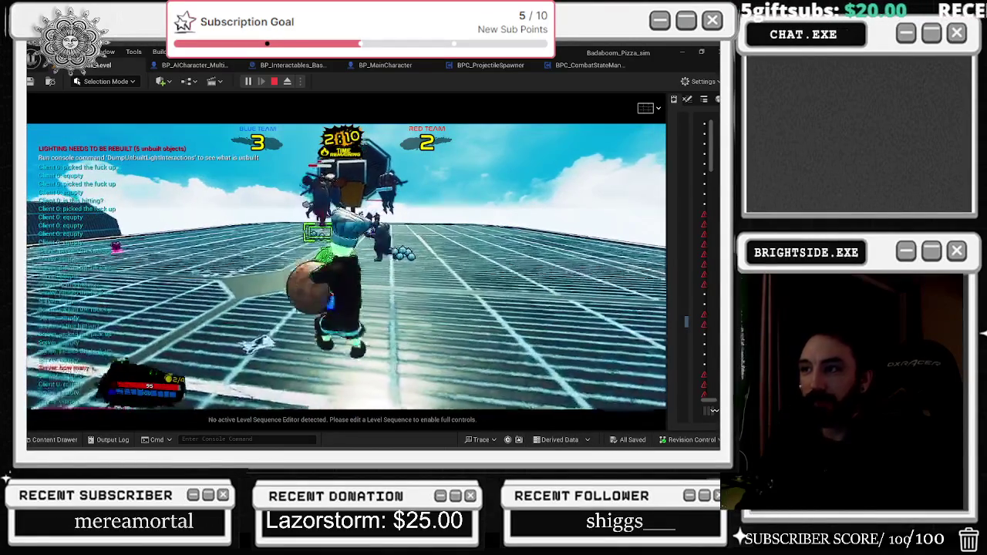
- Bring the Client 1 preview window forward with Blue Team leading 3–2
key(alt+Tab)
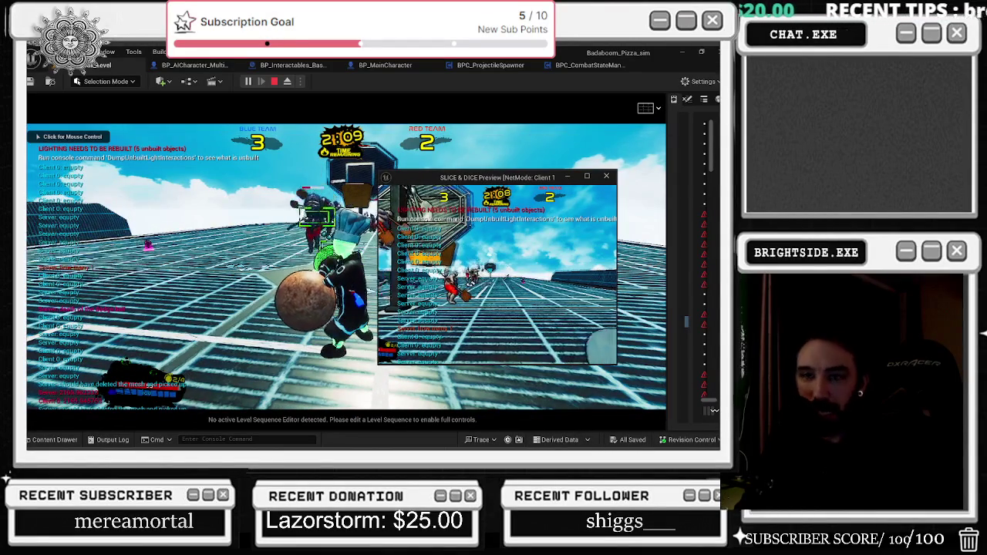
- Return to the main game view and play the match out to an 8–3 blue win
click(297, 160)
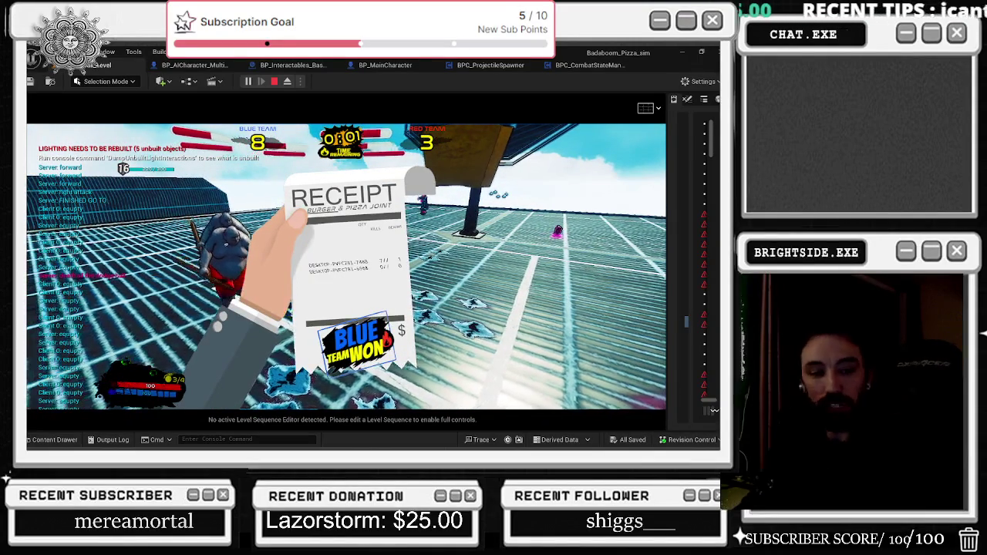
- Switch away briefly, then click back into the game view to reach the game-mode menu
key(alt+Tab)
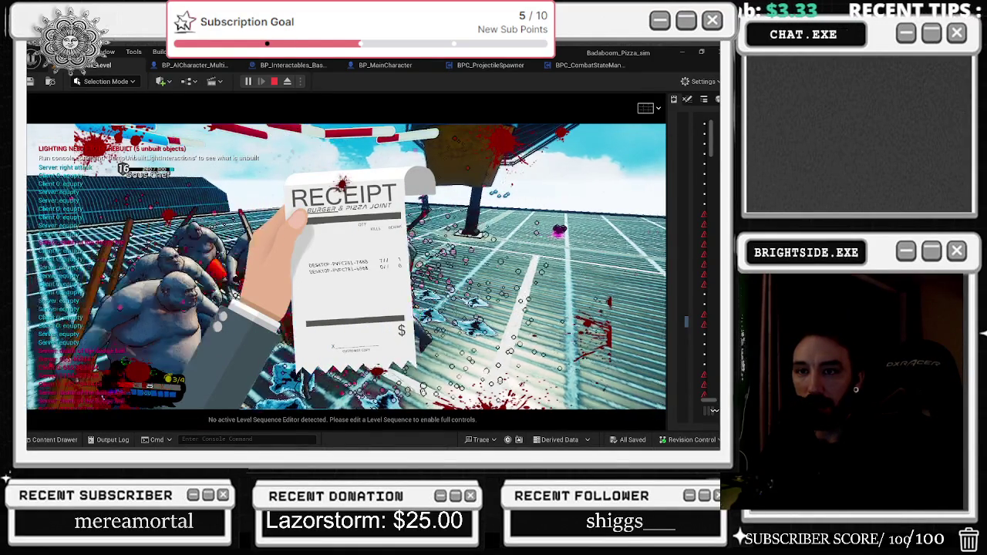
click(346, 266)
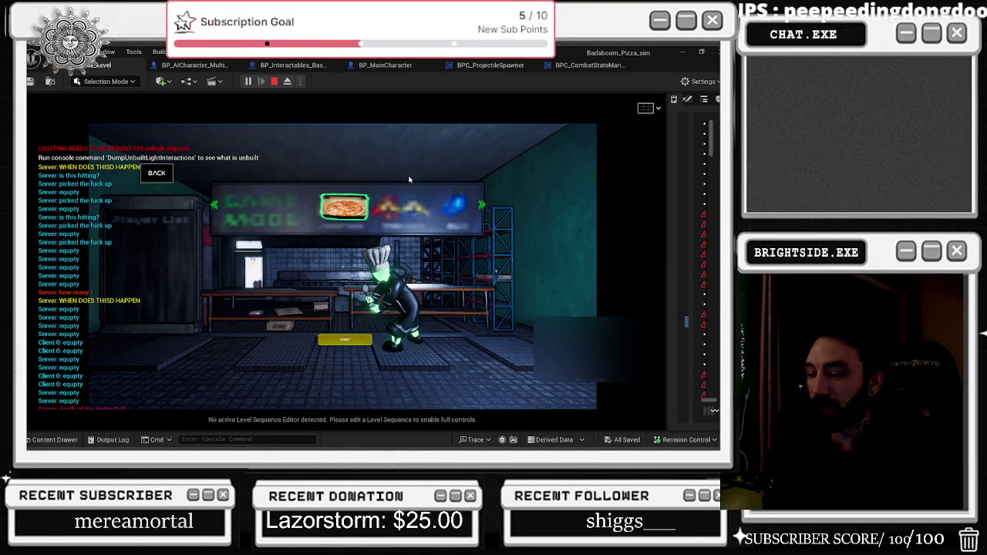
- Exit the play-test and pitch the view down from the sky to look along the court toward a hoop
key(Escape)
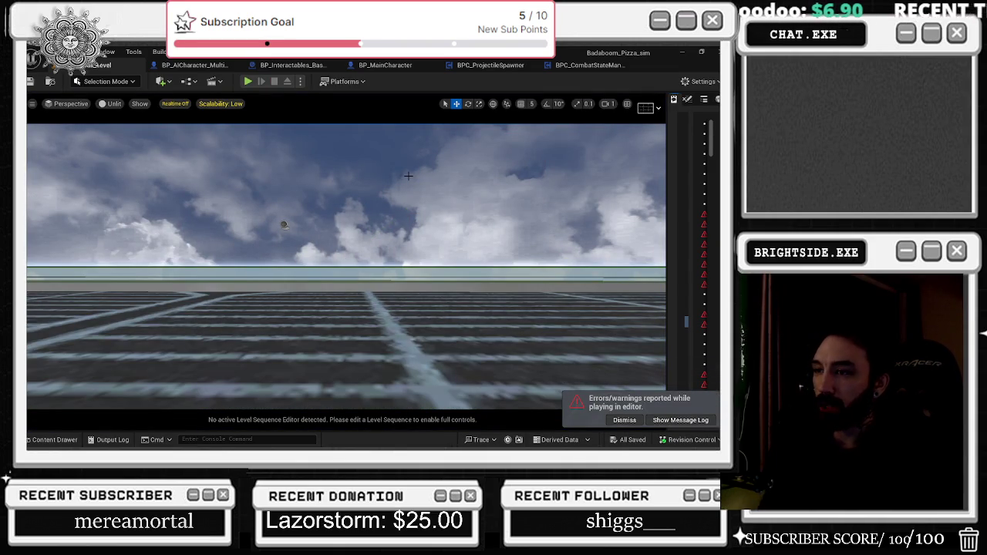
mouse_move(407, 176)
mouse_down()
mouse_move(398, 245)
mouse_move(398, 159)
mouse_move(390, 209)
mouse_move(391, 162)
mouse_up()
- Fly across the court and zoom in close on the central marked square
drag(441, 190, 441, 177)
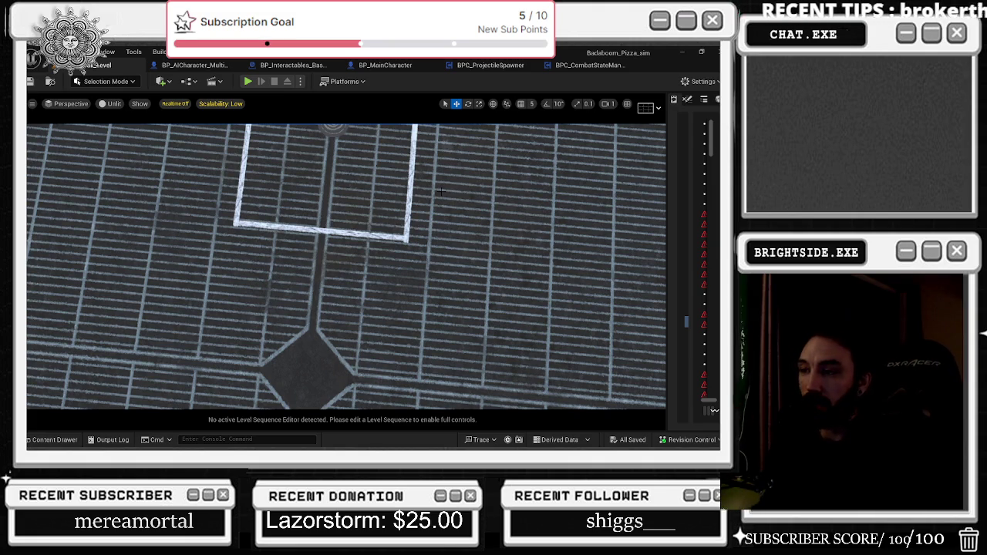
mouse_move(441, 190)
mouse_down()
mouse_move(479, 211)
mouse_move(486, 195)
mouse_up()
scroll(565, 291, down, 10)
scroll(565, 290, down, 2)
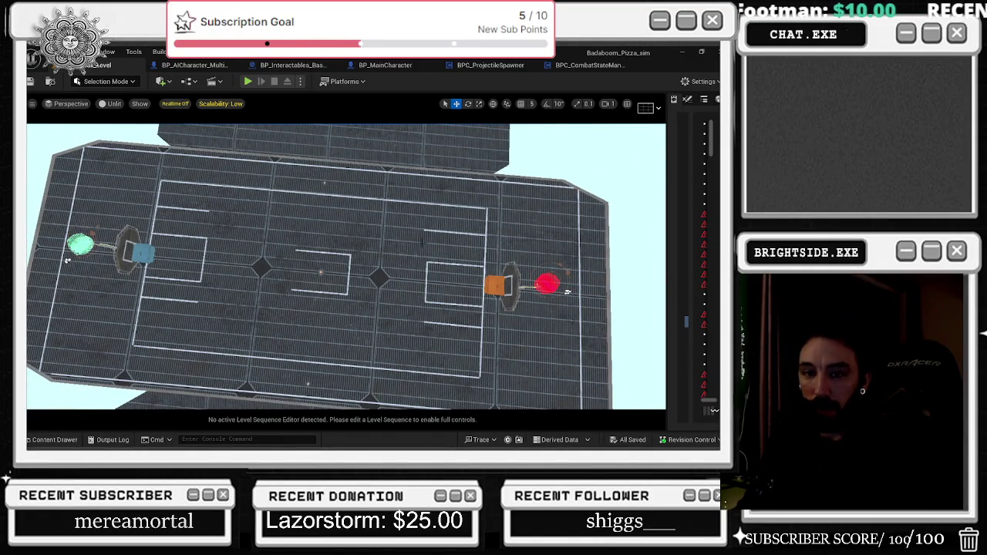
scroll(566, 291, up, 15)
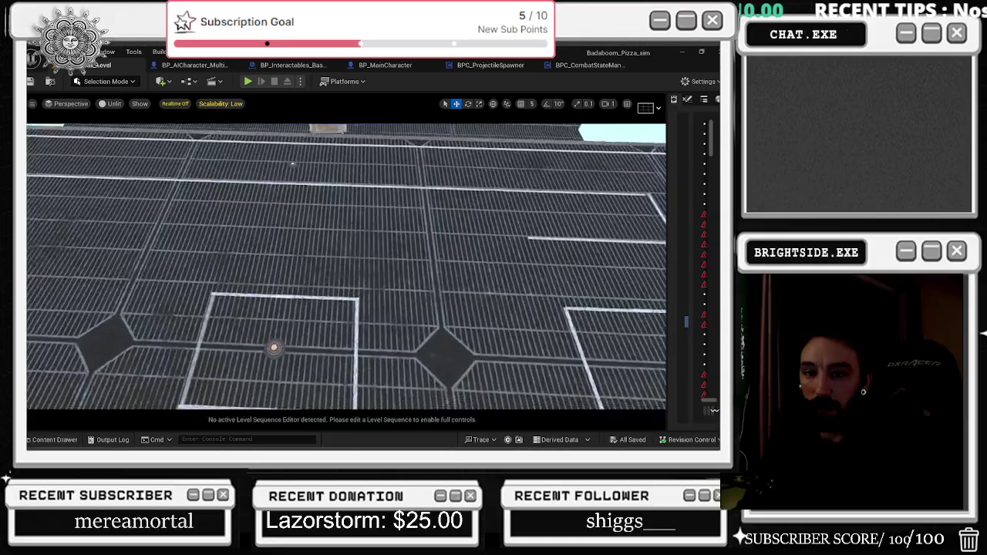
scroll(660, 266, down, 15)
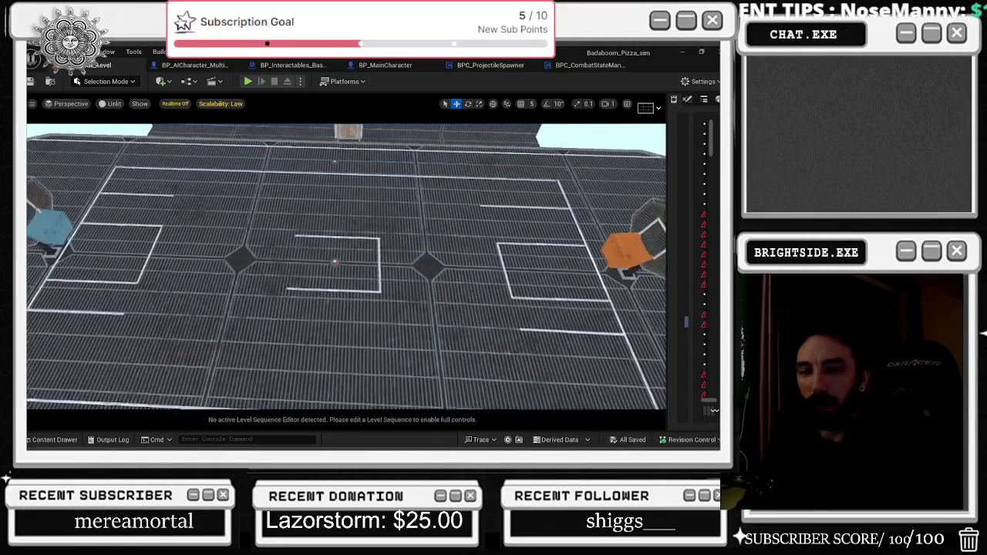
scroll(660, 266, up, 12)
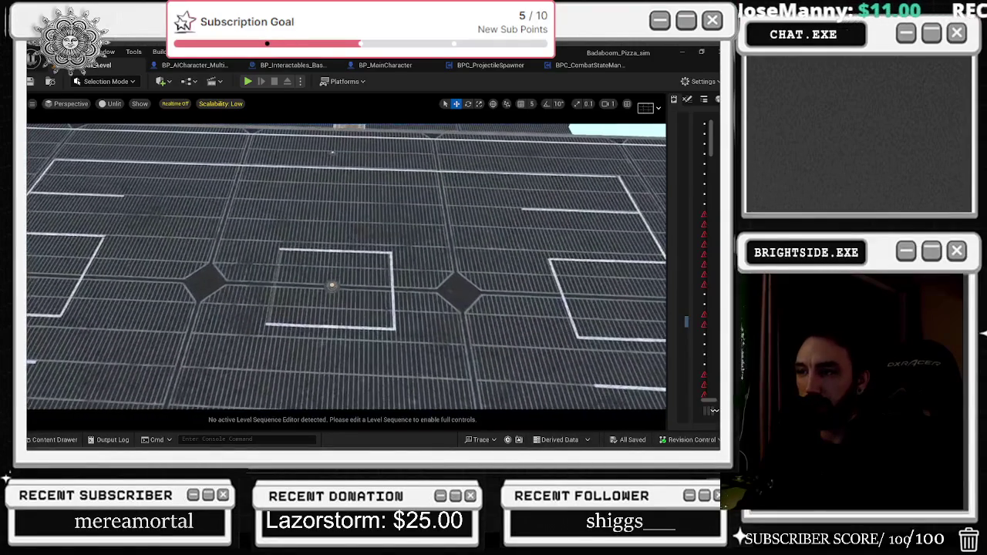
scroll(345, 267, up, 1)
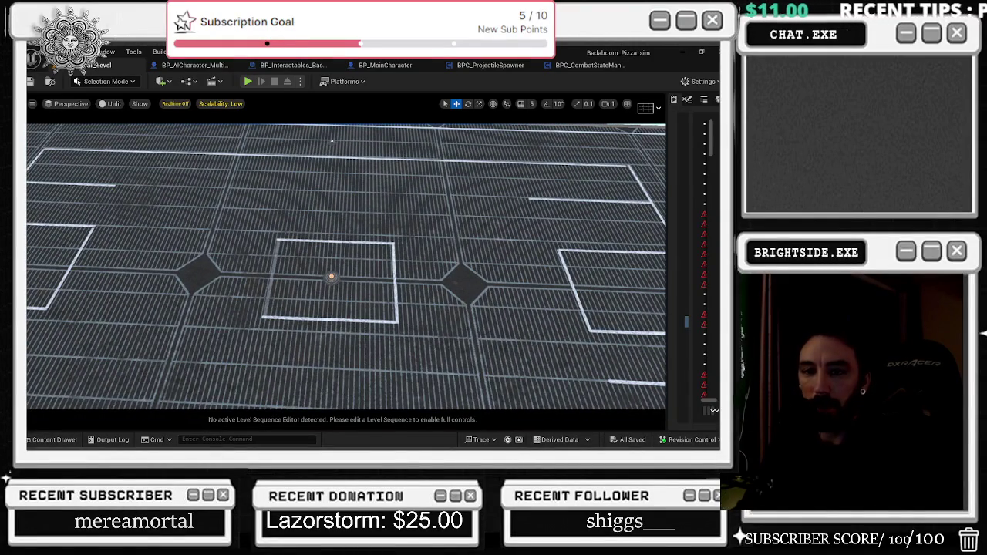
scroll(346, 267, up, 8)
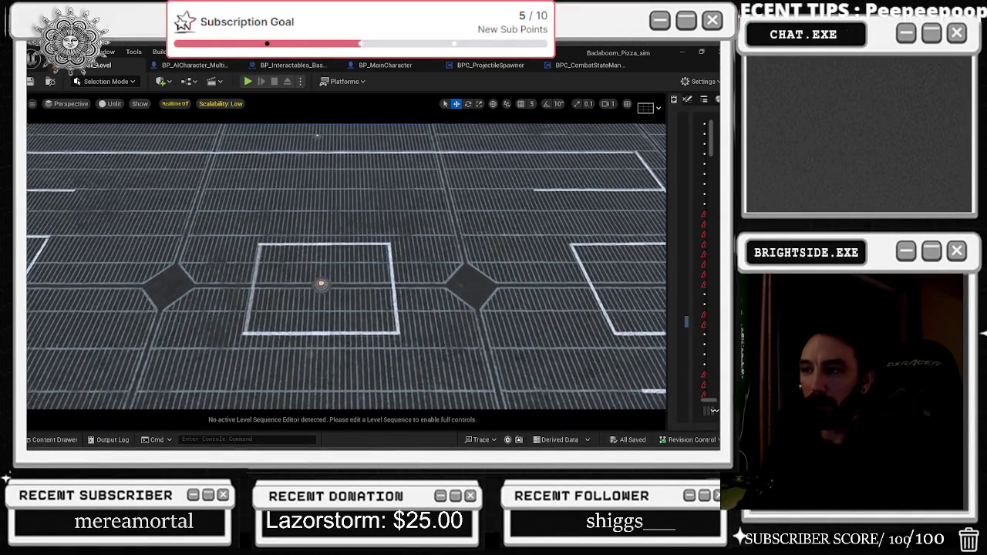
scroll(399, 270, up, 1)
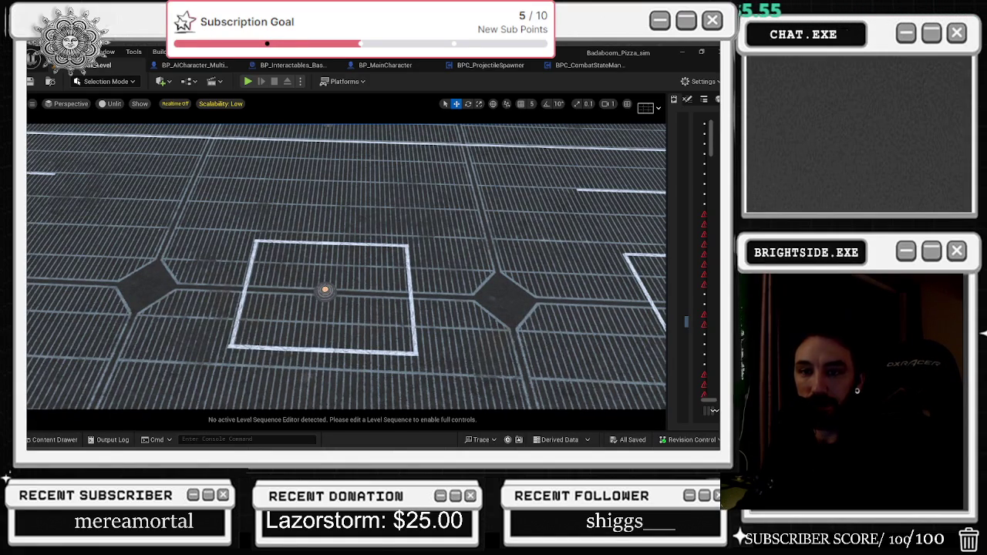
key(ctrl+r)
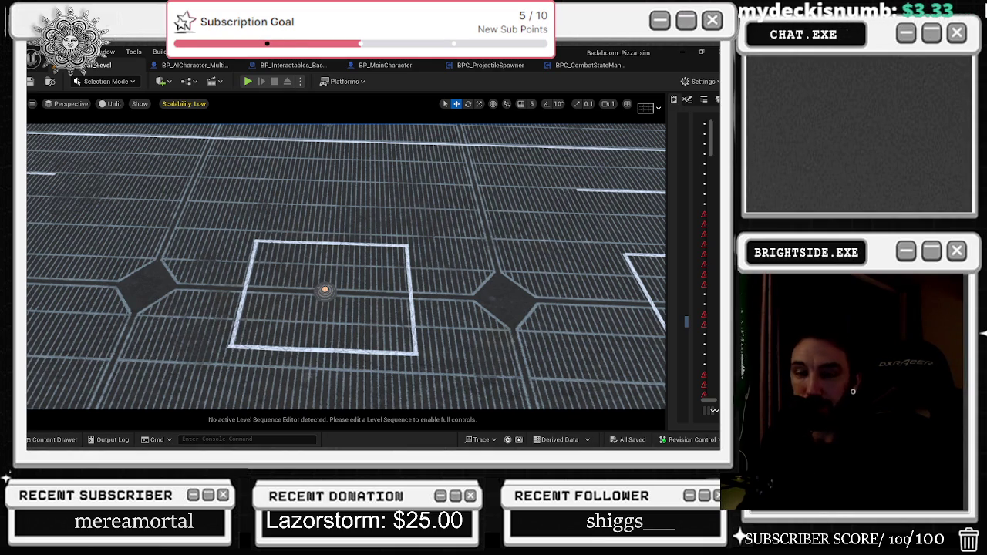
key(ctrl+r)
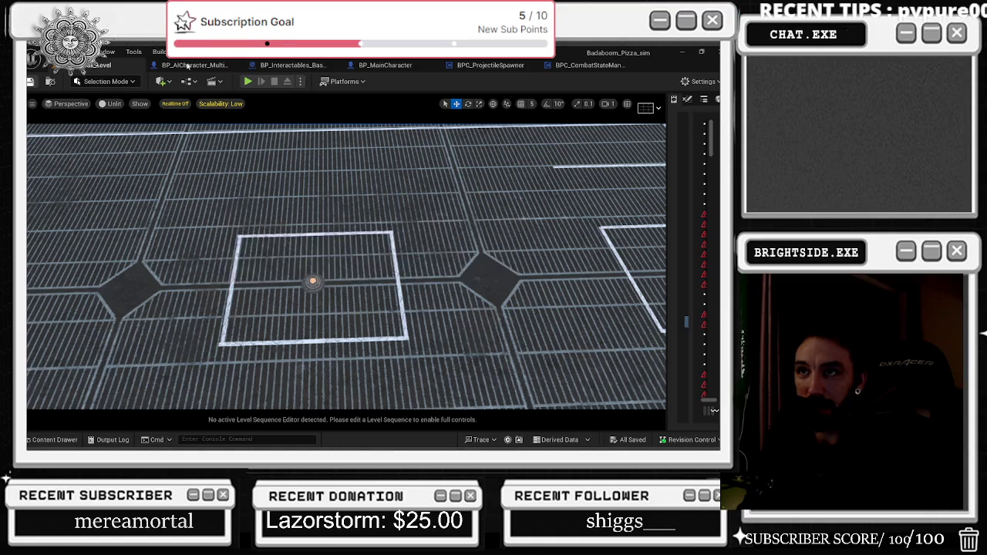
- Switch to the BP_MainCharacter graph and pan to the launch item comment and Delay nodes
click(184, 66)
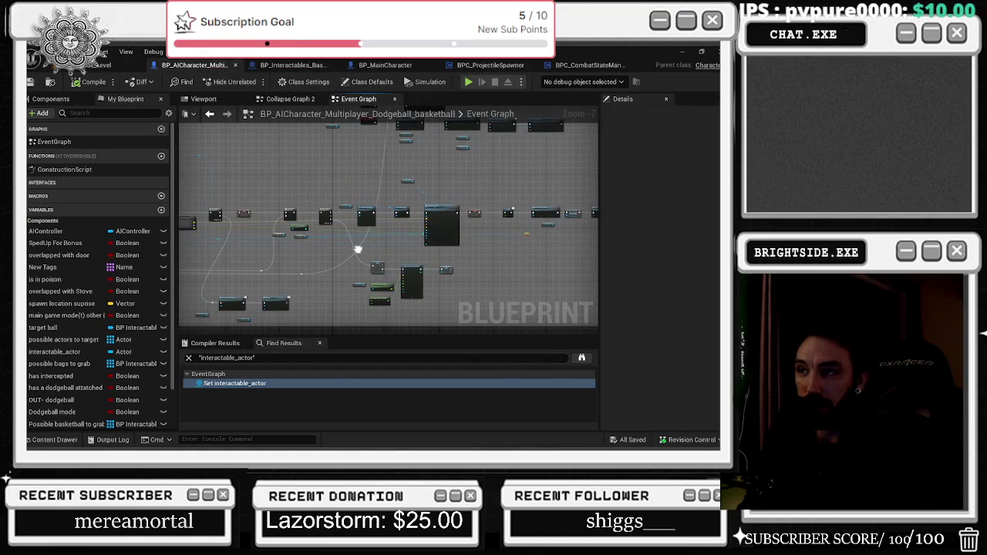
click(285, 66)
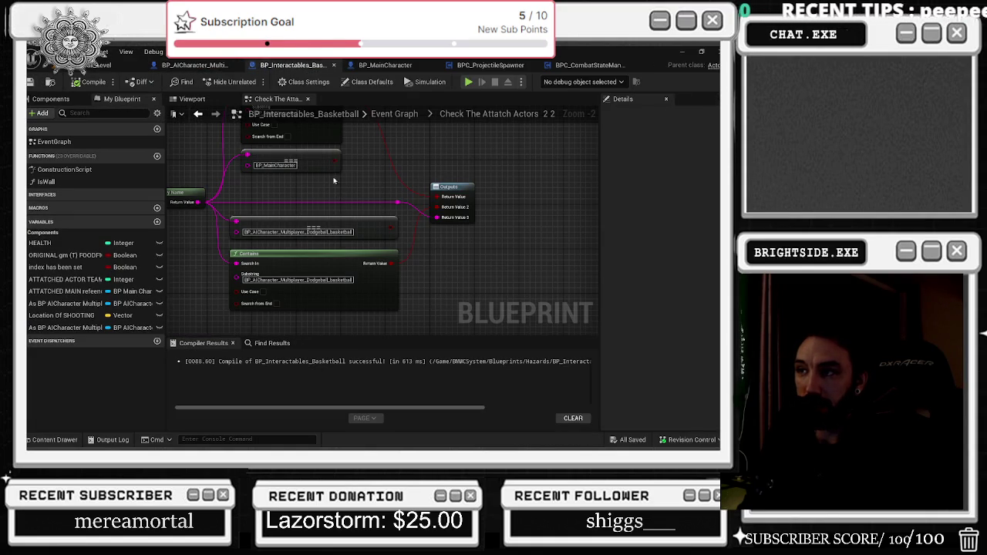
click(349, 68)
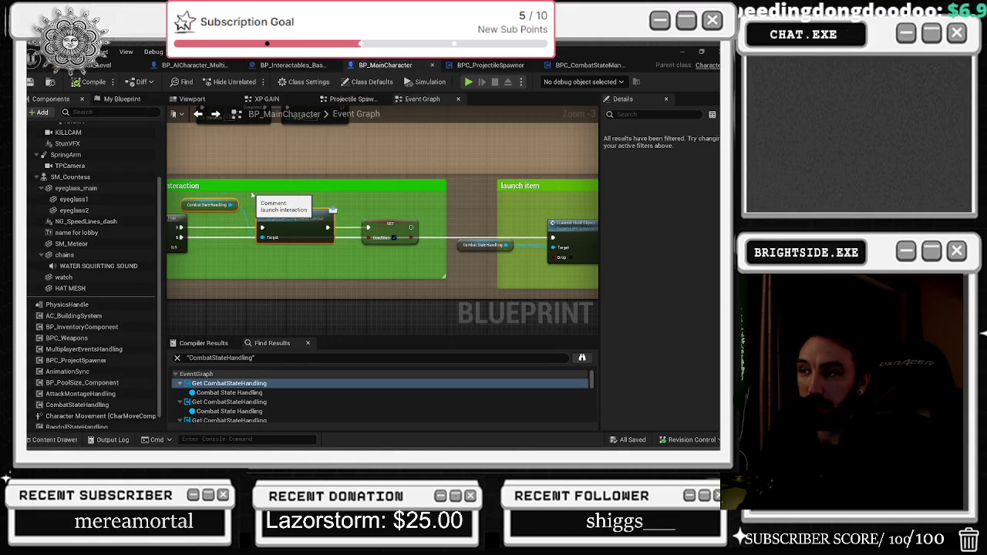
drag(251, 195, 165, 199)
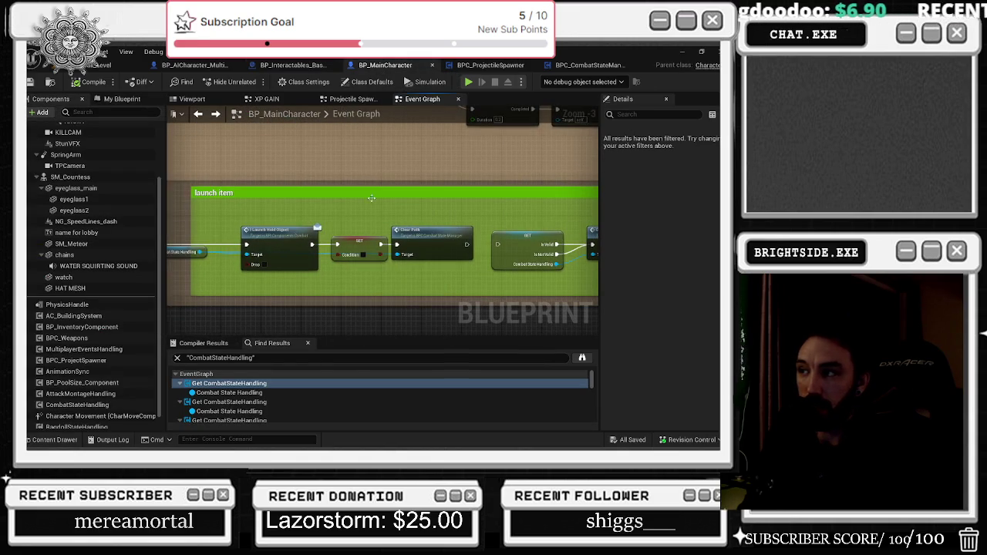
drag(420, 216, 291, 242)
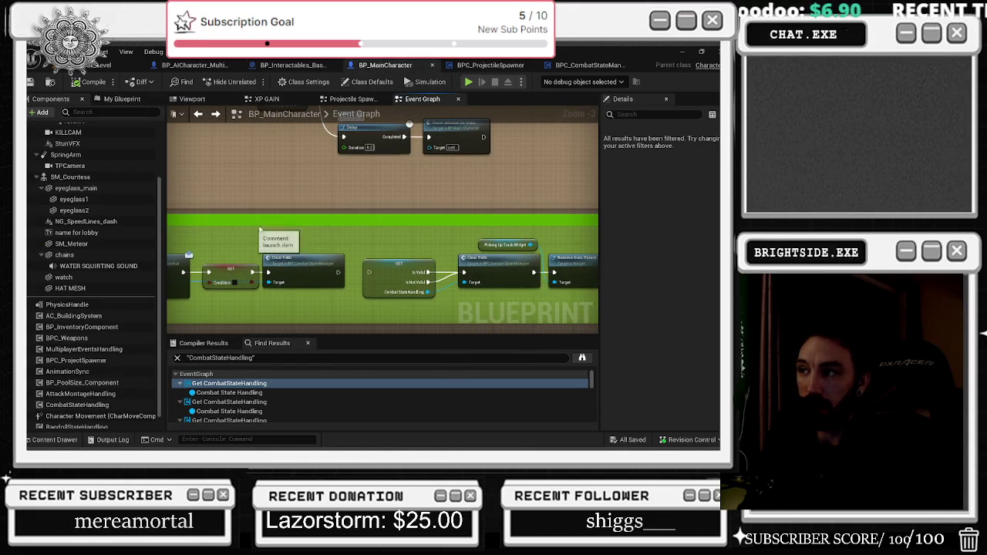
- Save and close BP_MainCharacter, then bring up the BPC_ProjectileSpawner event graph
click(31, 81)
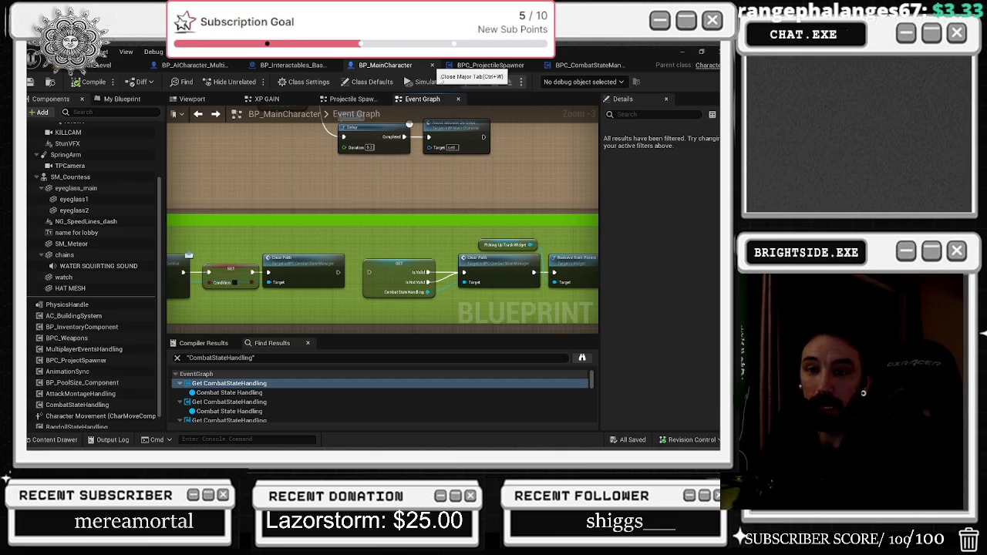
click(434, 66)
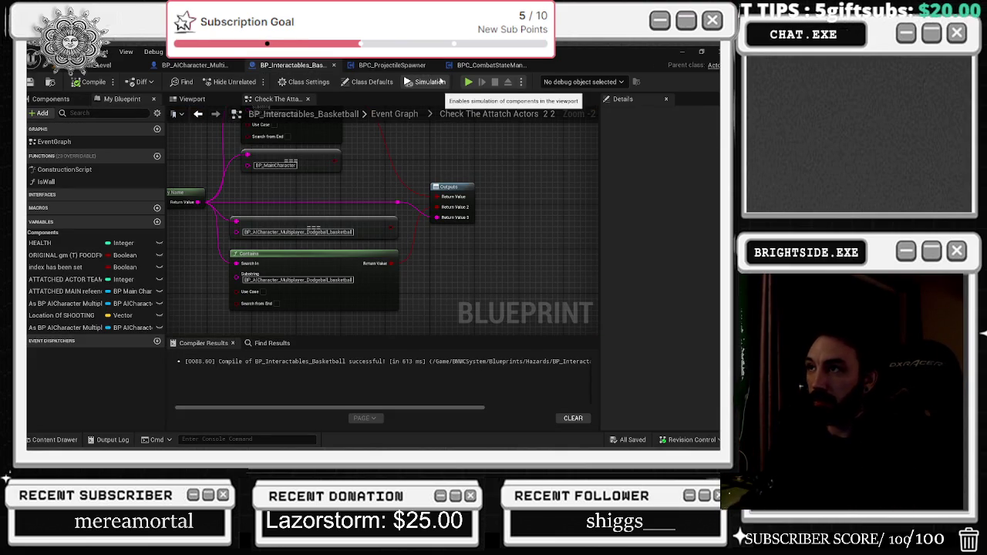
click(424, 66)
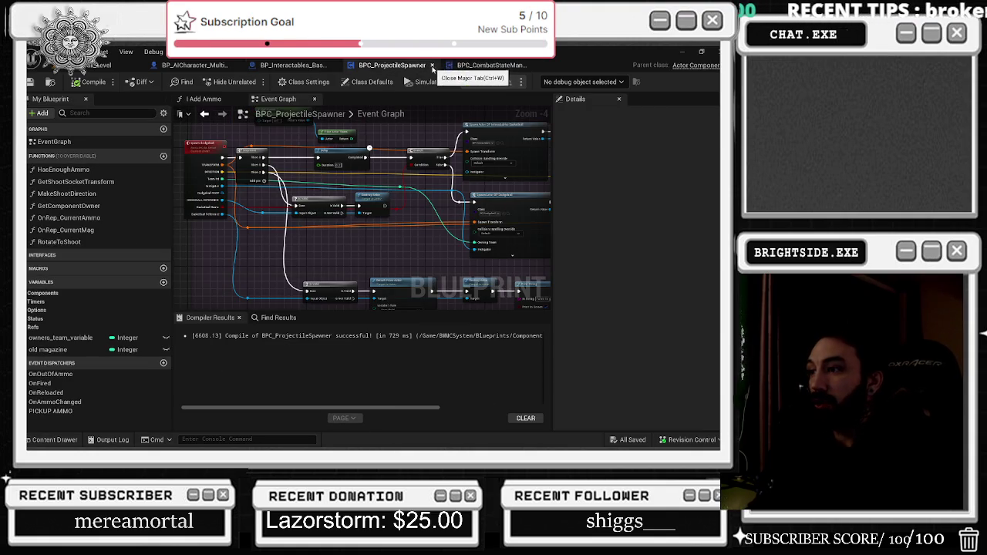
- Delete the Print String node from BPC_ProjectileSpawner and save the Blueprint
drag(413, 212, 364, 177)
scroll(507, 259, up, 1)
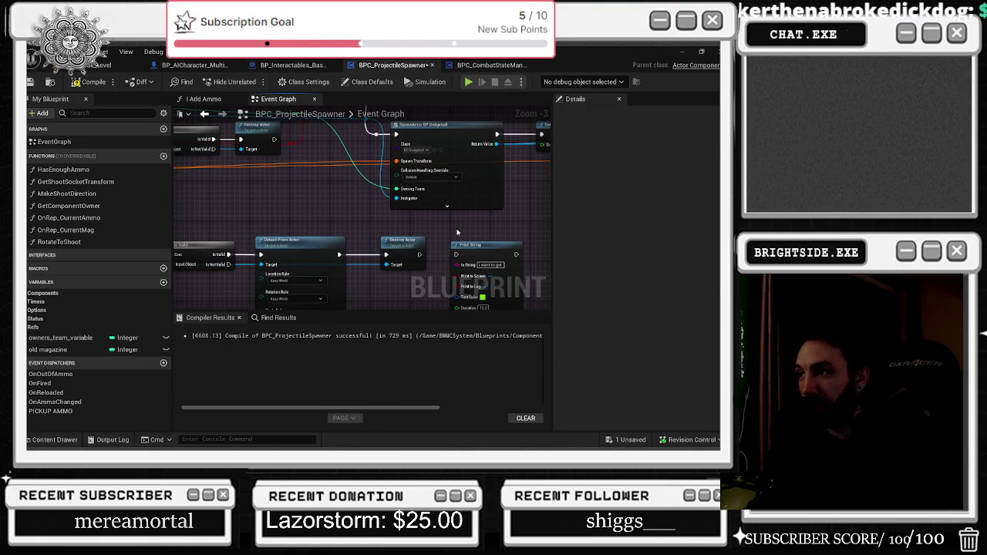
click(473, 255)
key(Delete)
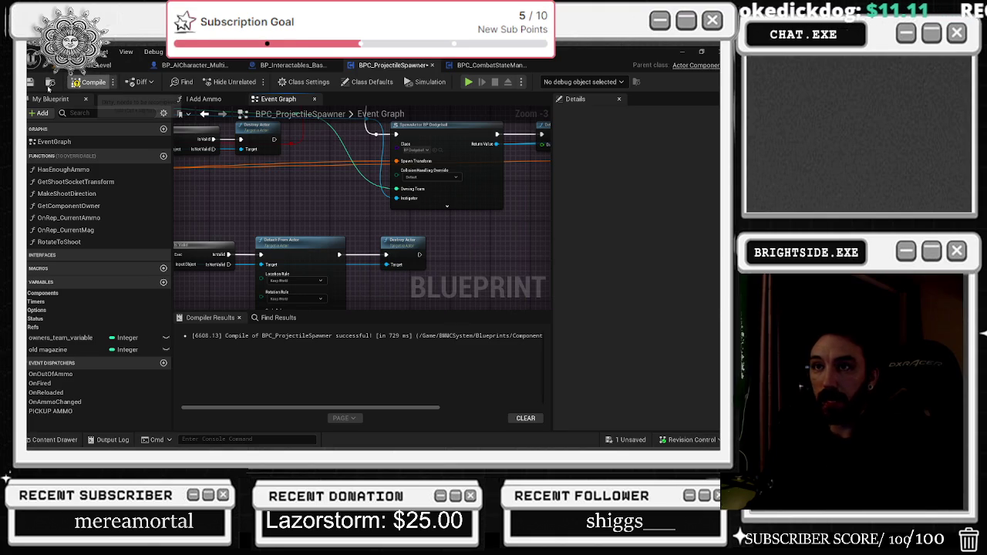
click(31, 82)
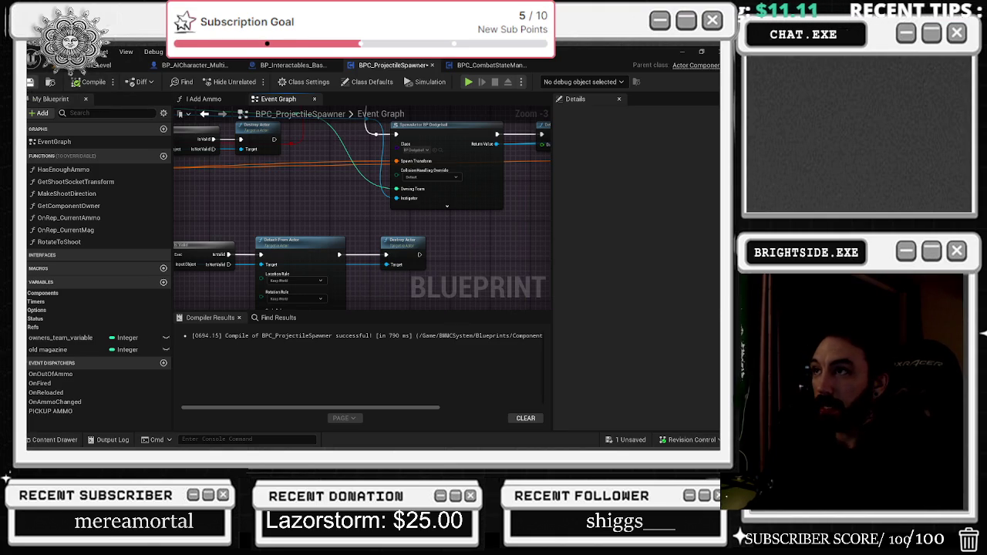
- Close BPC_ProjectileSpawner, then save and close BPC_CombatStateManager
click(432, 65)
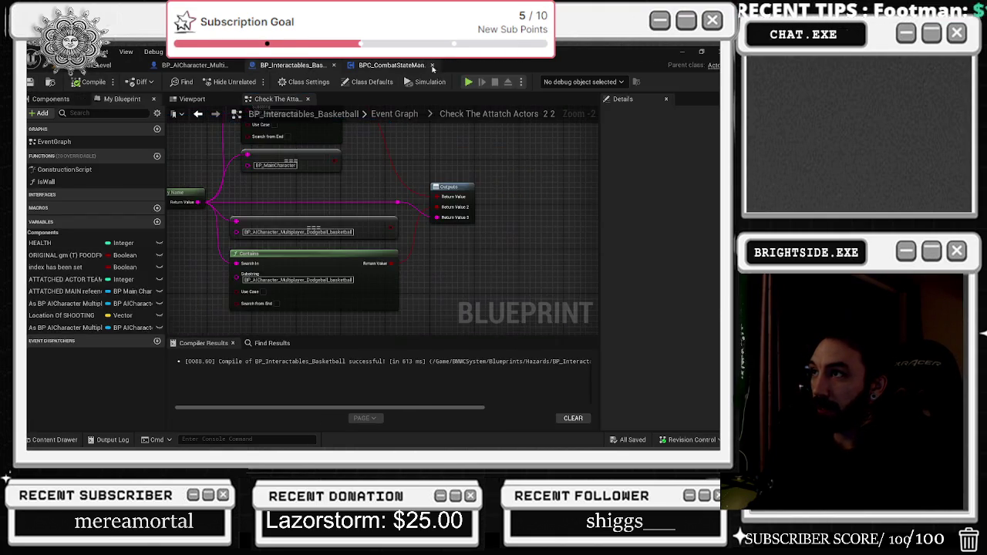
click(413, 69)
key(ctrl+s)
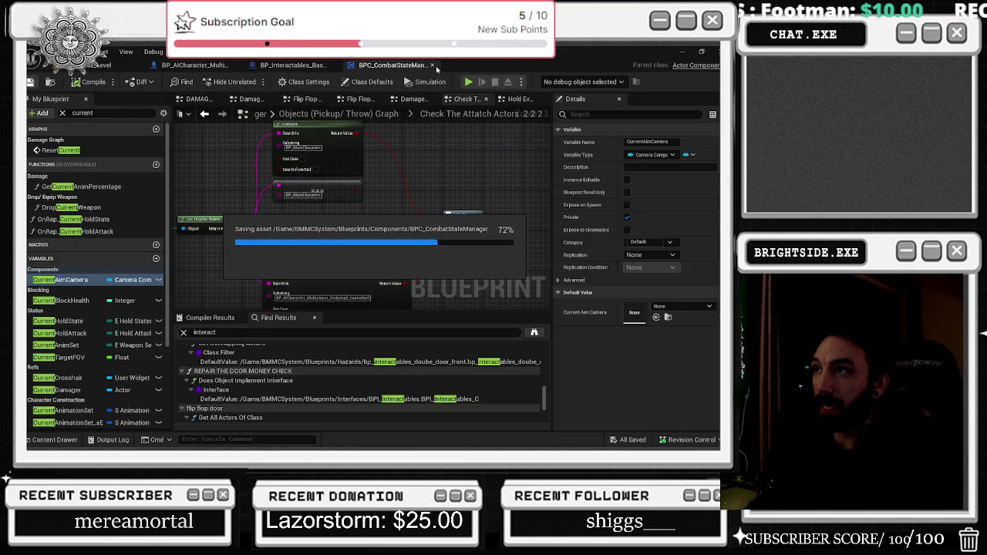
click(432, 65)
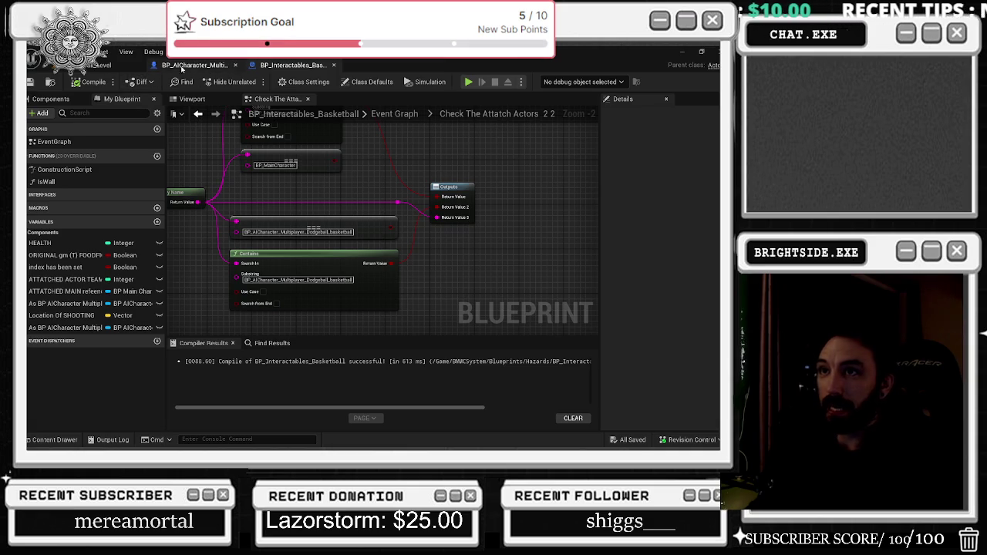
- Save all remaining modified assets and return to the level viewport
key(ctrl+Tab)
key(ctrl+s)
key(ctrl+Tab)
key(ctrl+s)
click(104, 65)
key(ctrl+s)
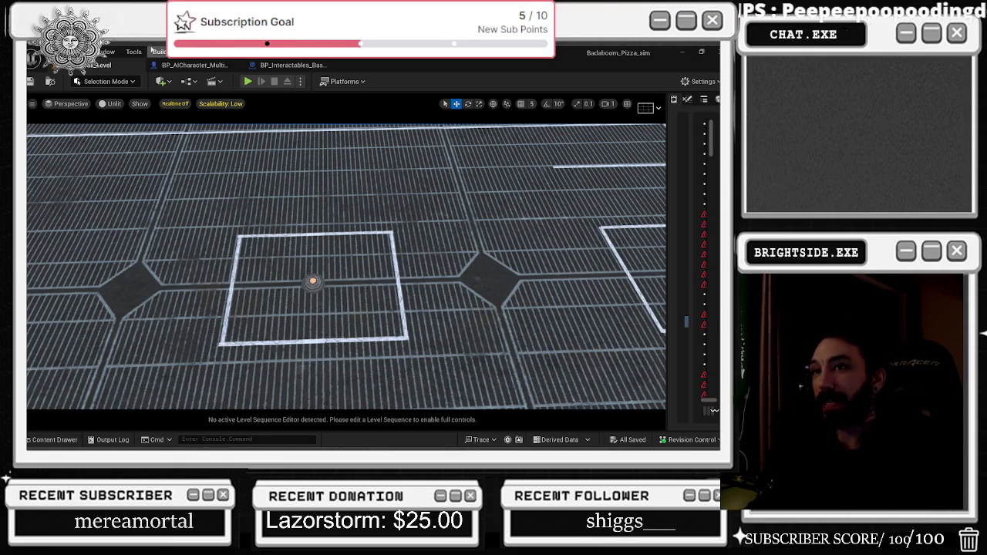
- Look over the BP_AICharacter_Multiplayer_Dodgeball_basketball event graph
click(194, 65)
scroll(426, 249, down, 5)
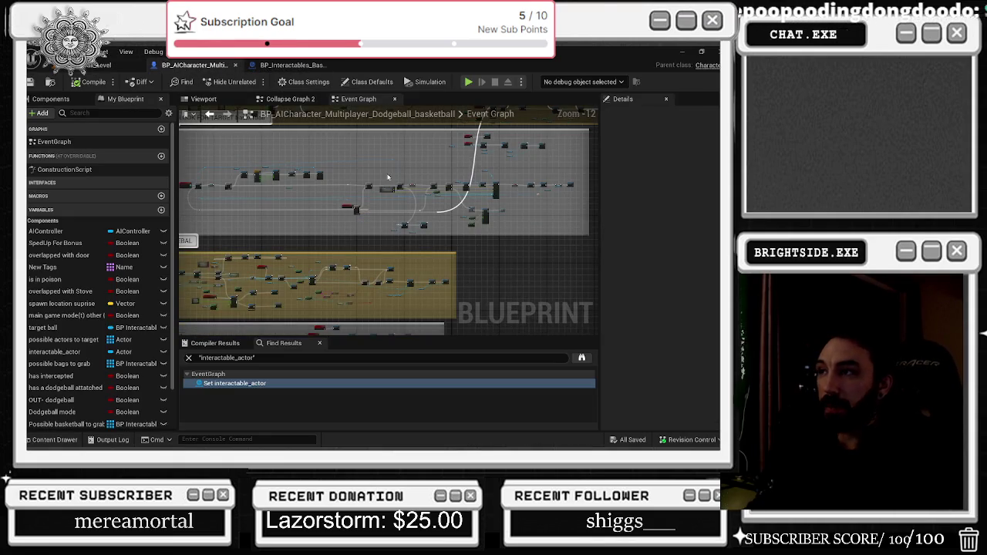
scroll(403, 251, up, 5)
- Back in the level viewport, enable Realtime rendering with Ctrl+R
click(102, 65)
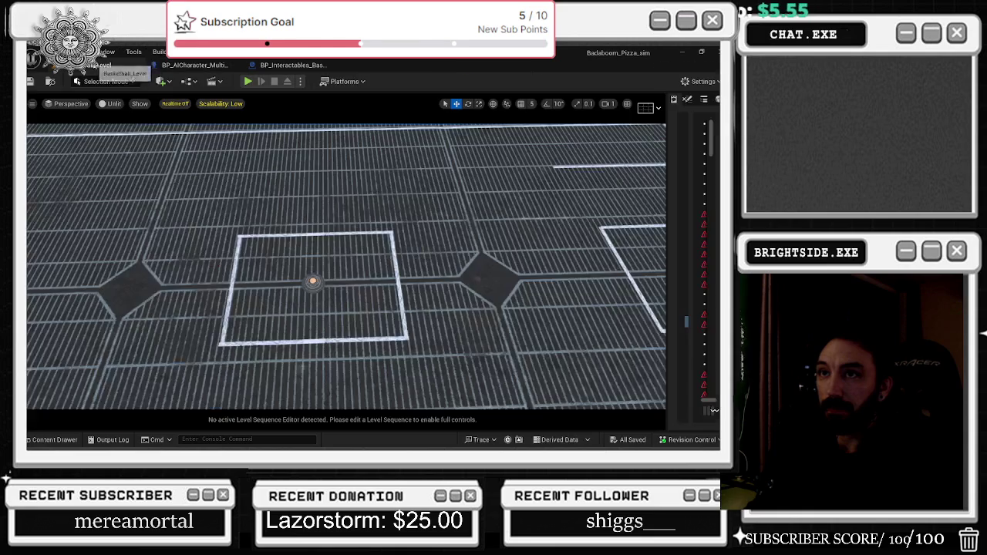
mouse_move(496, 300)
mouse_down()
mouse_move(497, 228)
mouse_move(497, 299)
mouse_up()
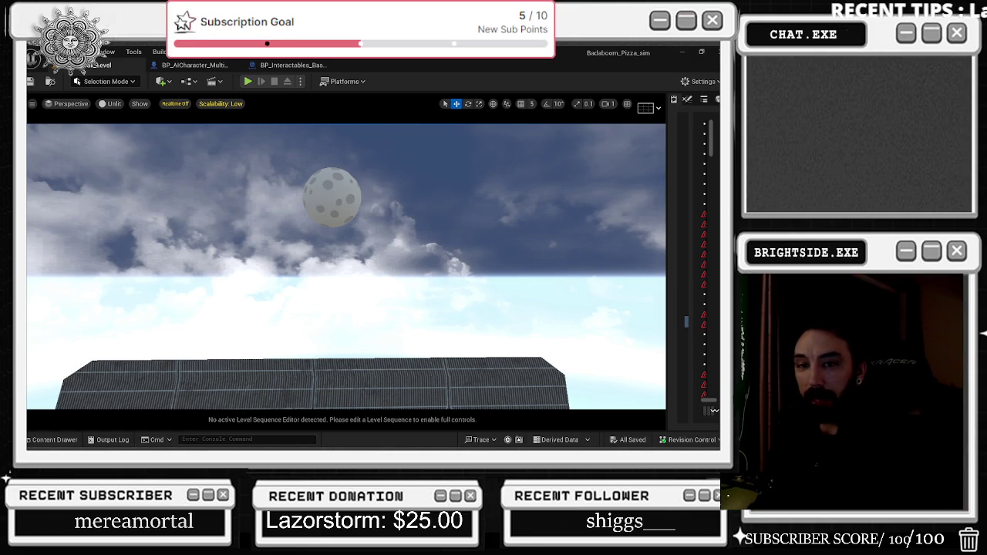
key(ctrl+r)
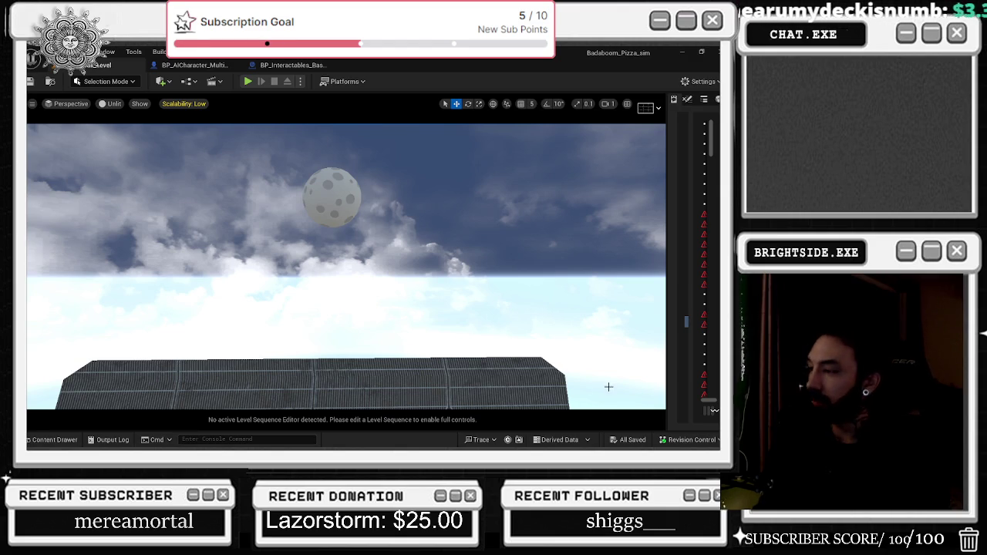
drag(417, 309, 417, 254)
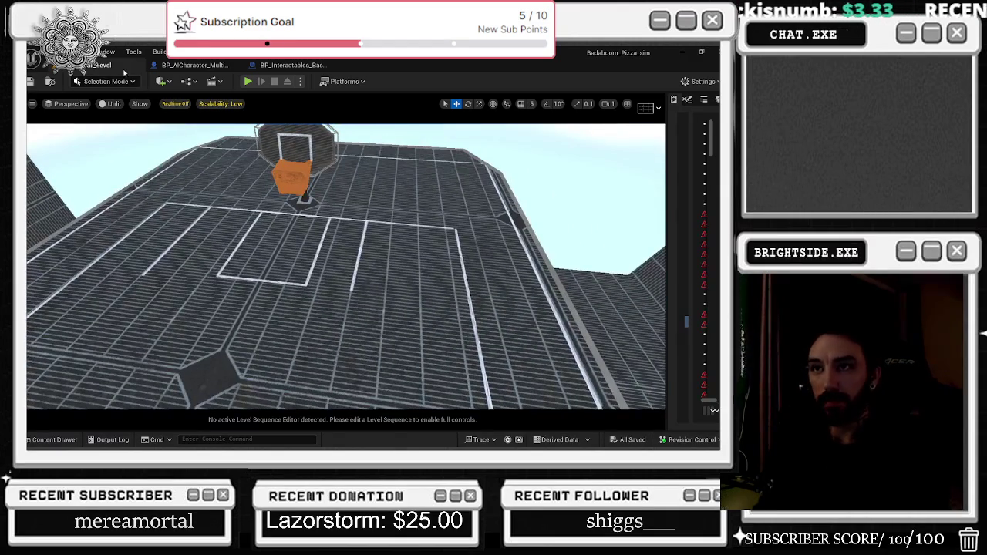
- Go through the BP_AICharacter tab to the BP_Interactables_Basketball graph
click(195, 65)
click(291, 65)
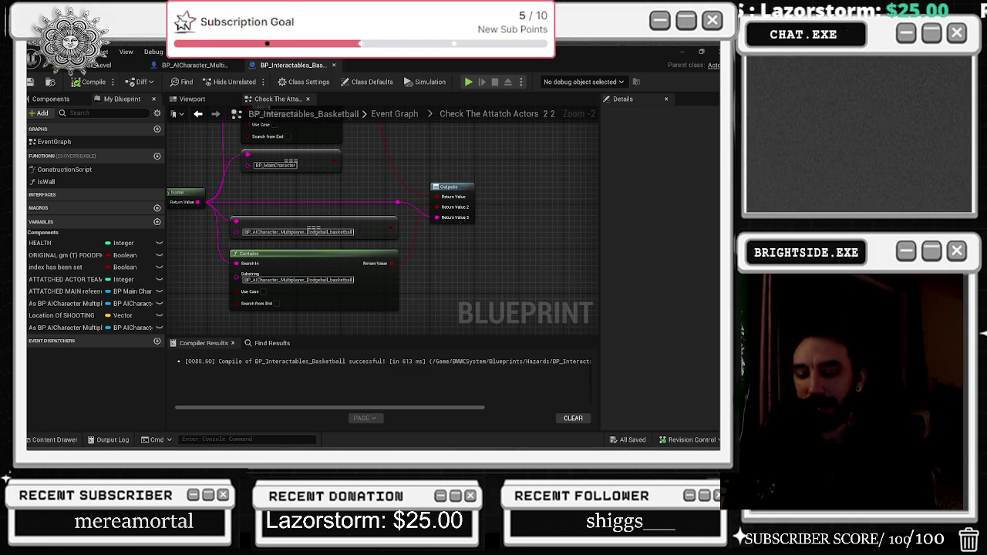
- Leave the editor for the browser playing the Istanbul (Not Constantinople) video
key(alt+Tab)
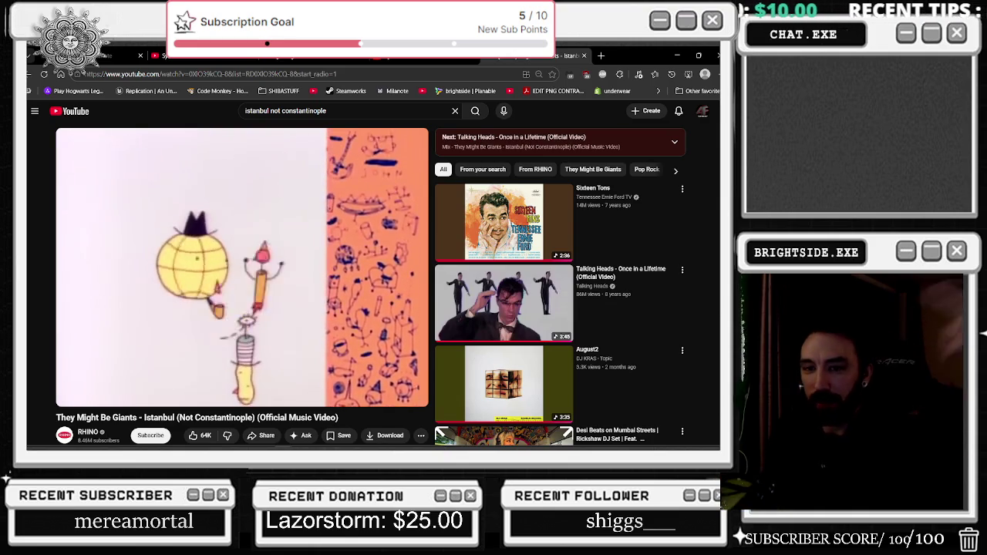
- Pause the Istanbul (Not Constantinople) music video, then resume its playback
mouse_move(639, 448)
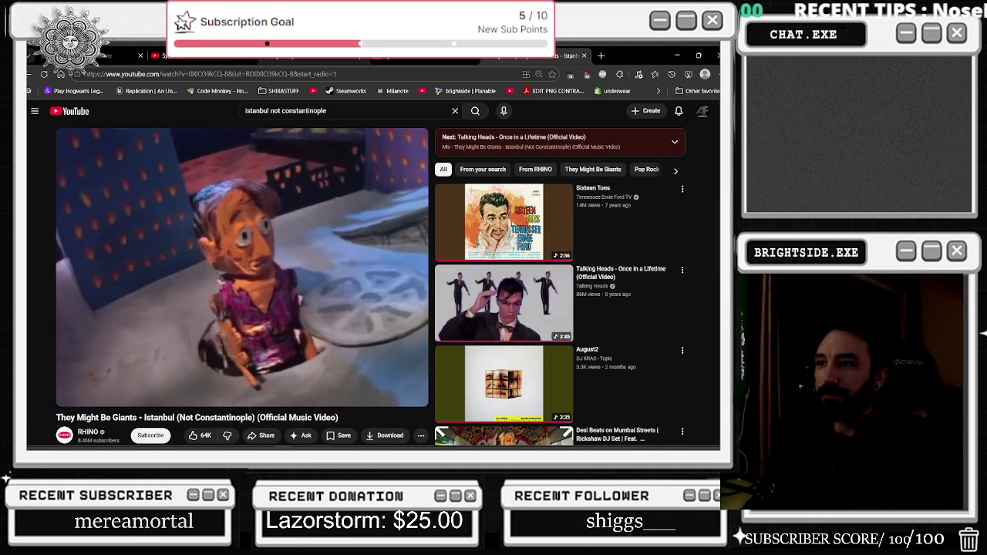
click(249, 310)
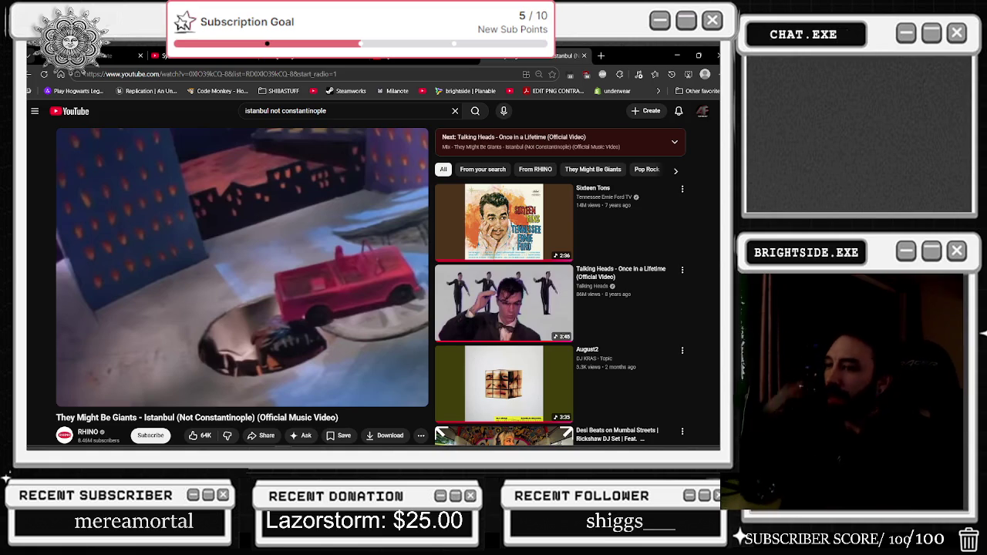
click(274, 272)
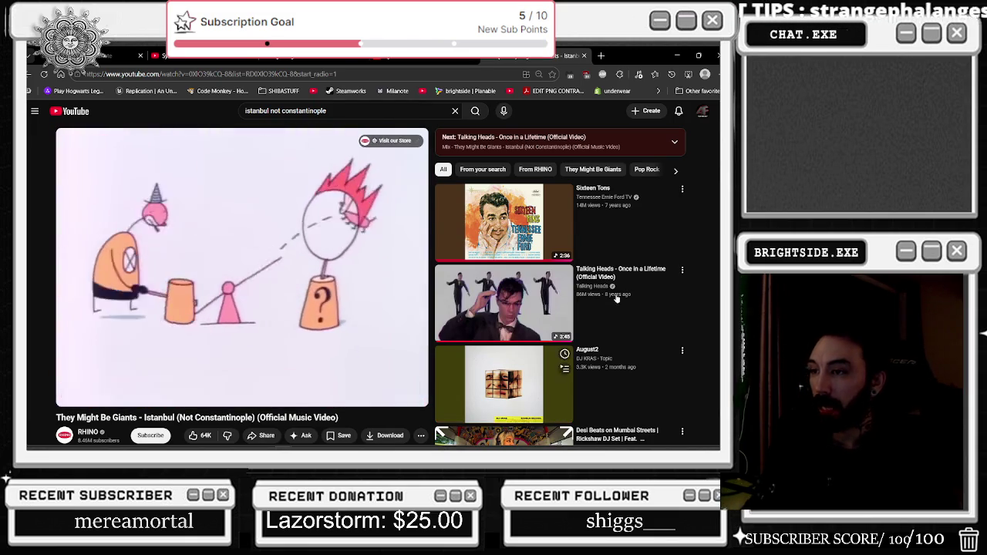
- In a new tab, Google clay in video games and skim the results
click(602, 56)
text(day)
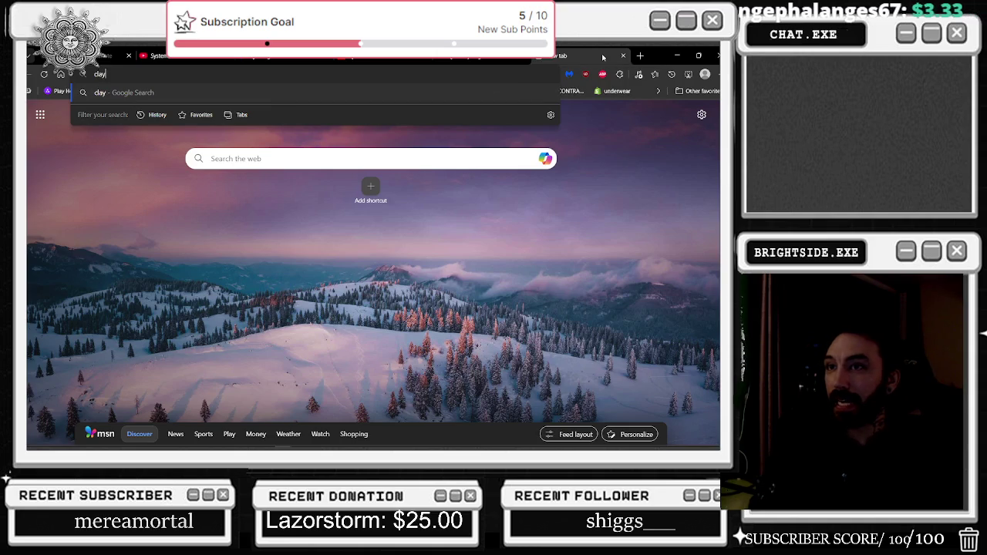
text( in video)
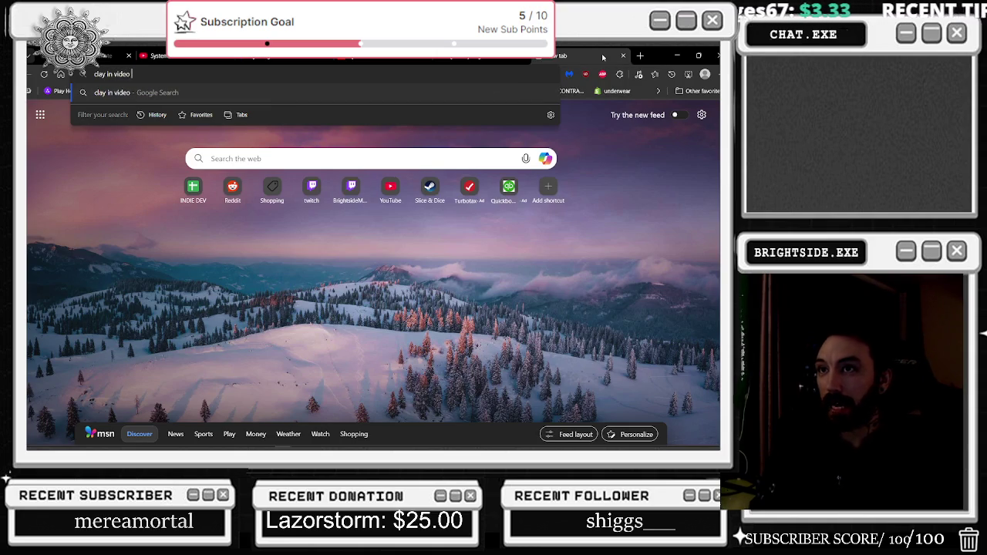
text(ns)
key(Return)
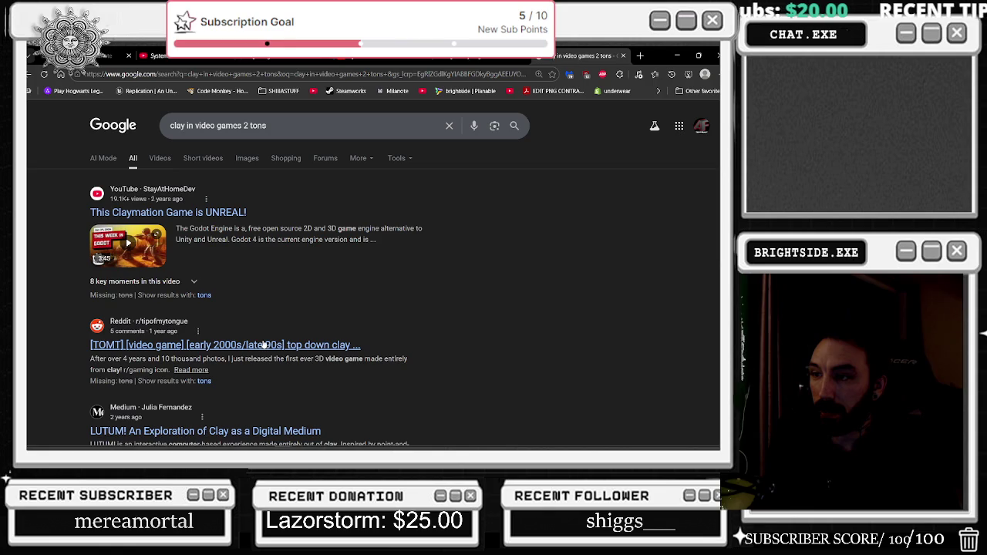
scroll(258, 336, down, 2)
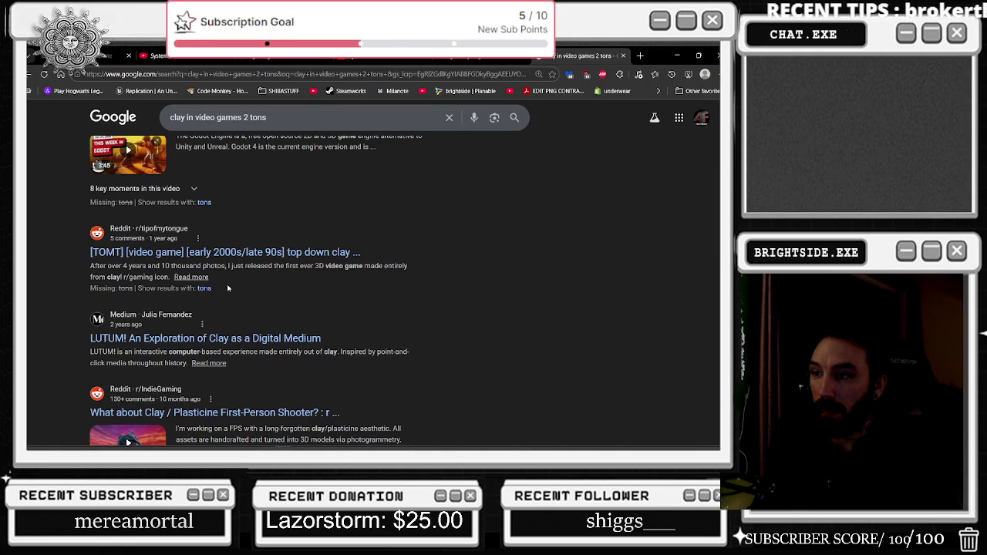
scroll(228, 287, down, 3)
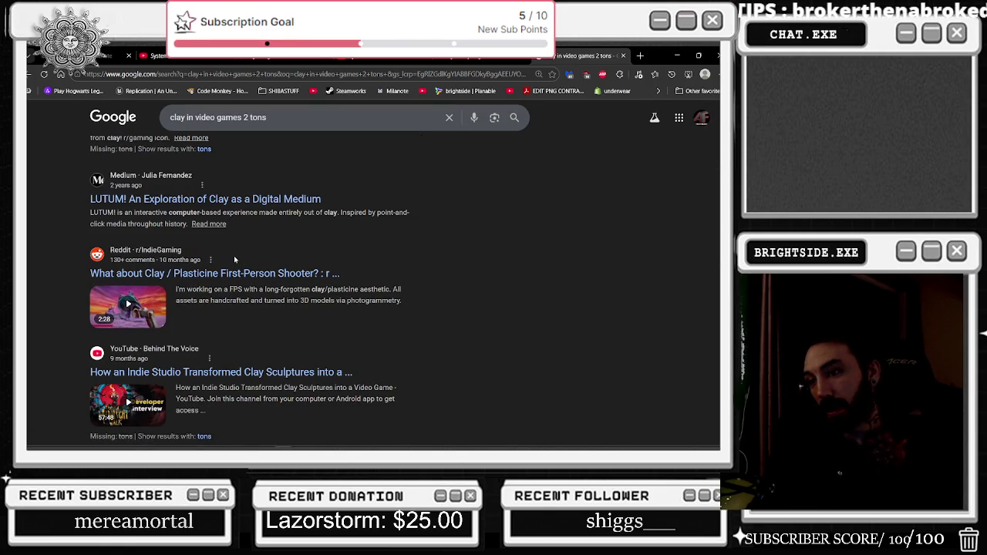
scroll(229, 275, down, 3)
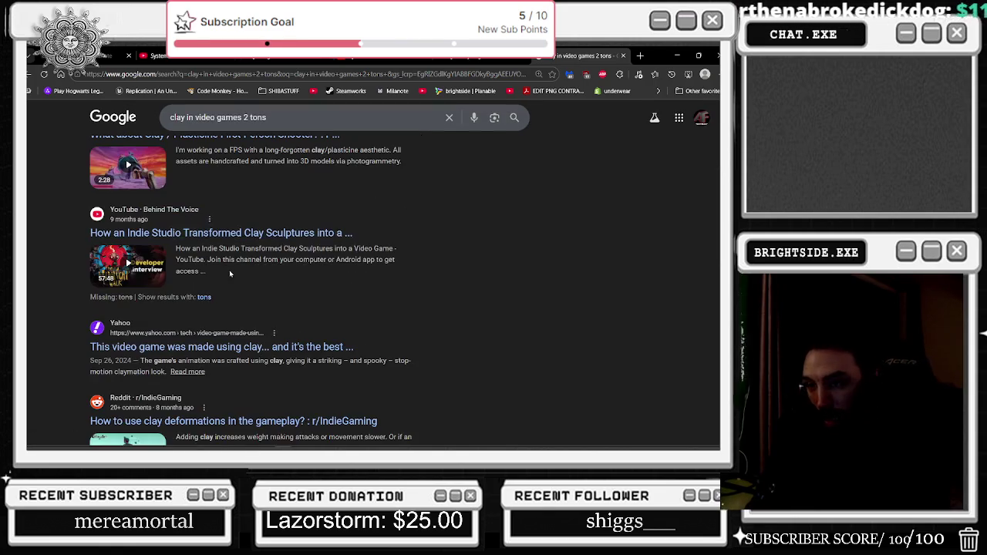
scroll(370, 290, down, 2)
scroll(330, 282, down, 3)
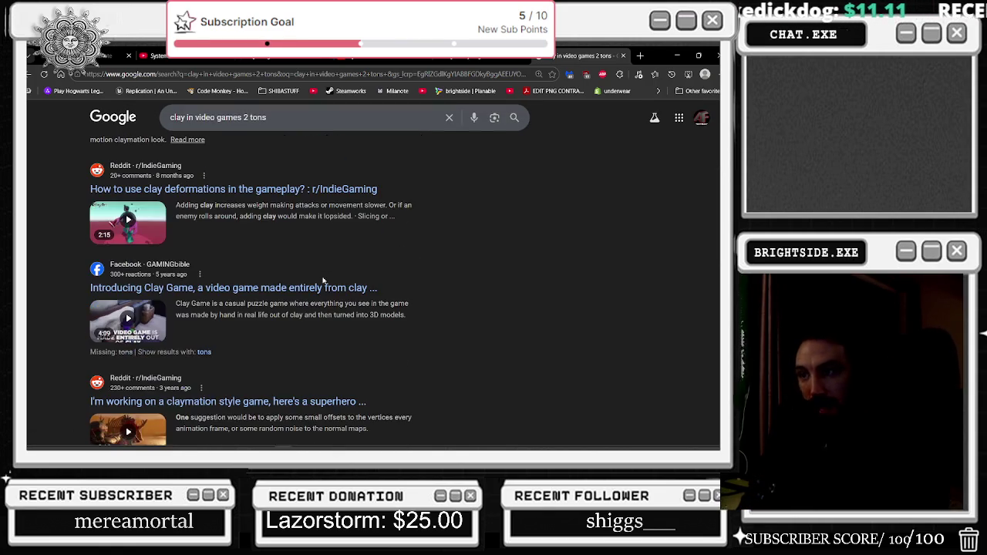
scroll(284, 246, down, 2)
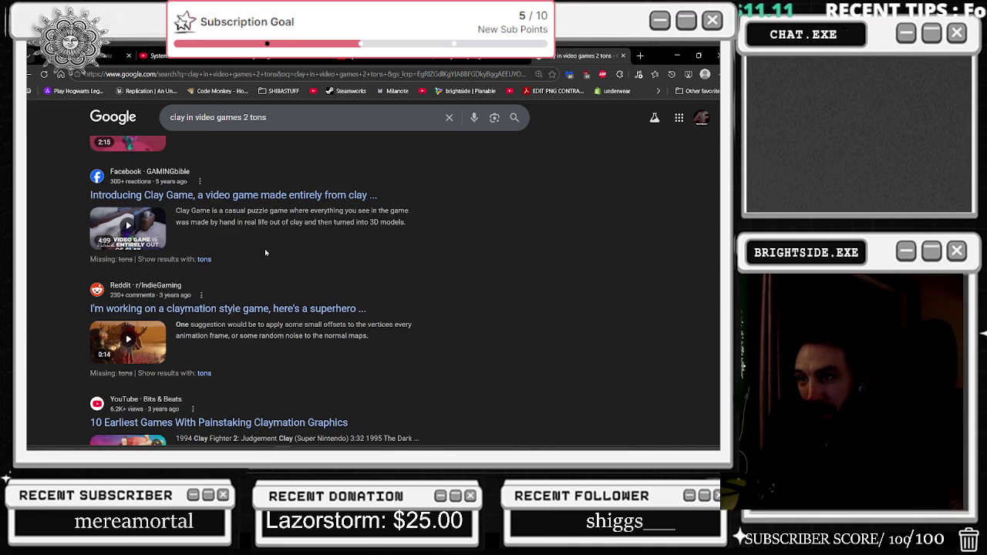
scroll(264, 252, down, 1)
scroll(265, 252, down, 4)
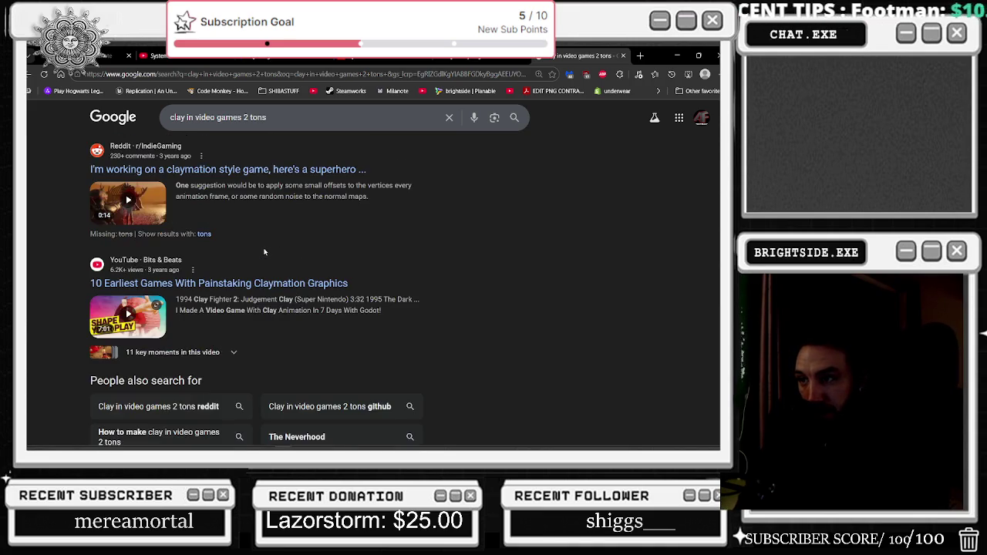
scroll(539, 354, up, 4)
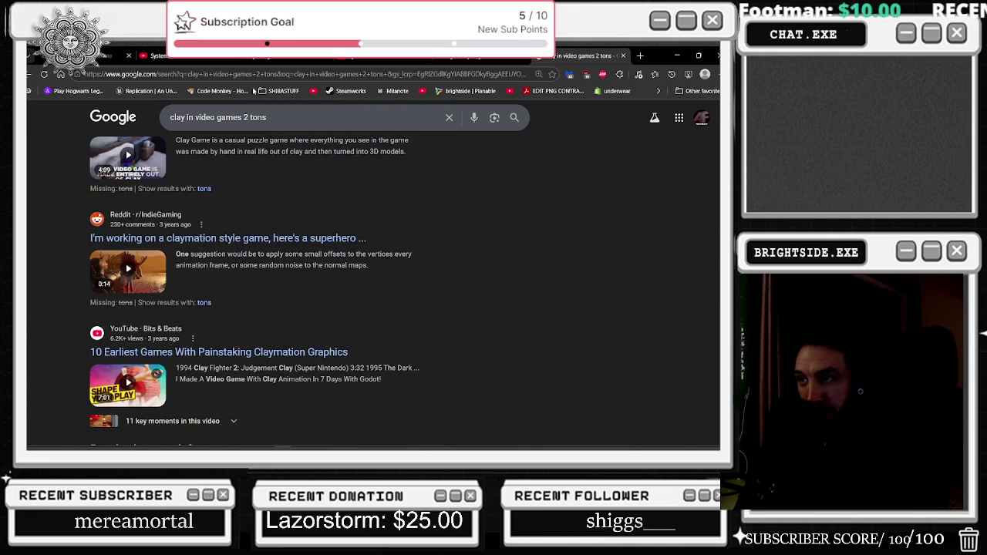
scroll(520, 339, up, 5)
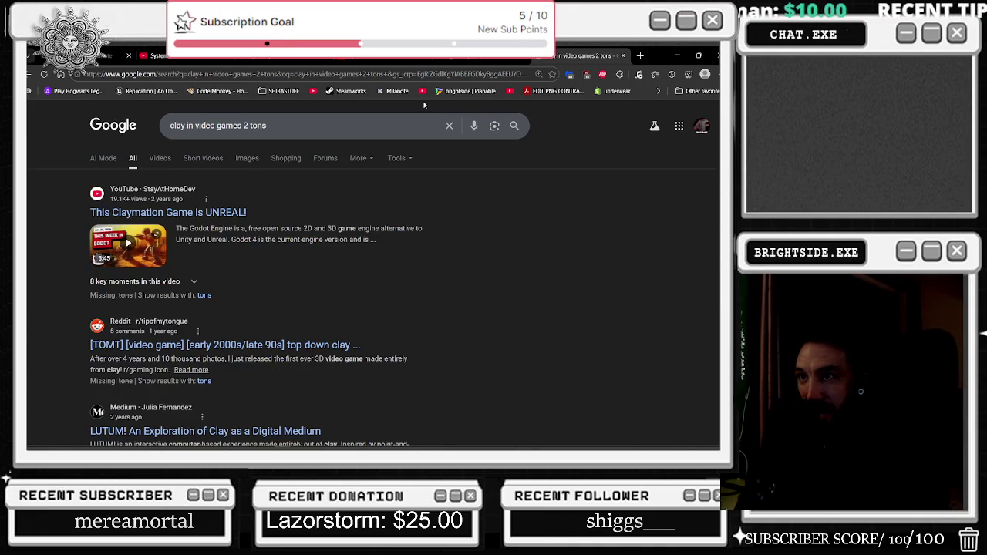
- Filter to Videos and revise the query to 'clay in video games ton of clay'
click(158, 159)
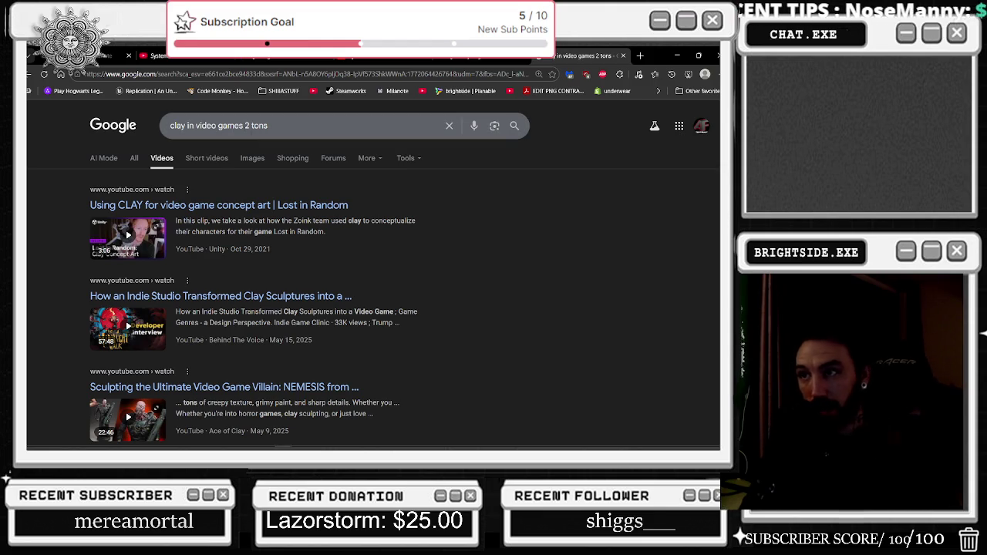
scroll(286, 216, down, 2)
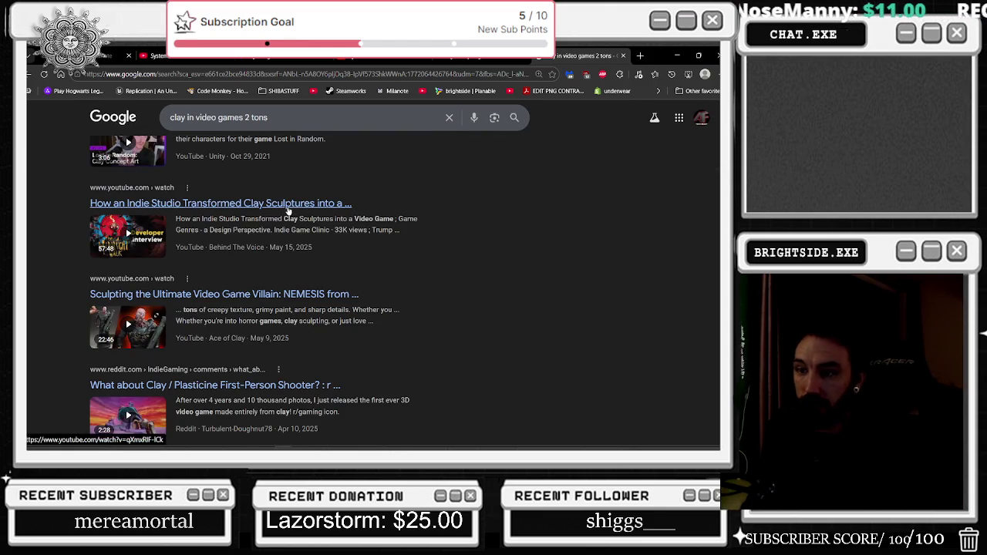
scroll(308, 224, up, 1)
scroll(309, 224, up, 1)
click(287, 126)
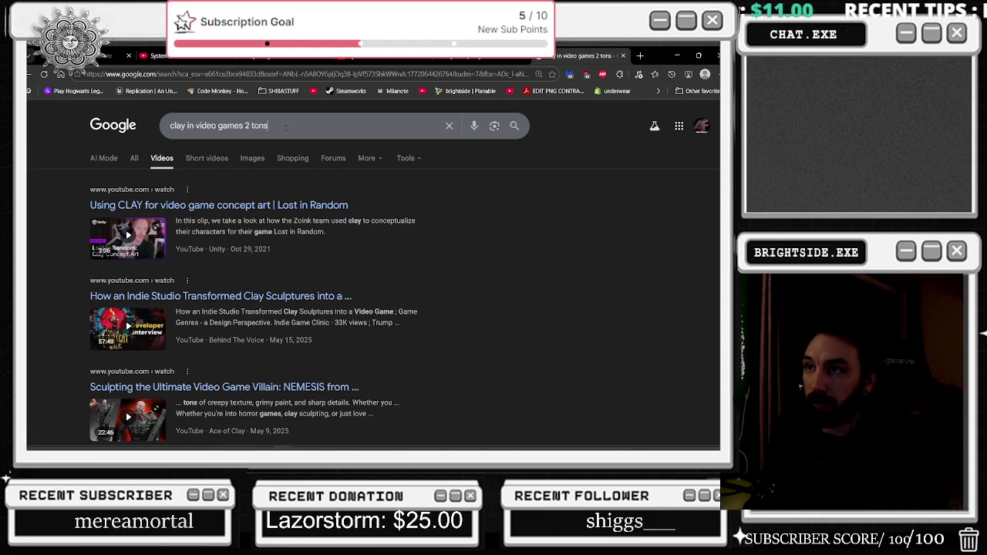
key(ctrl+shift+Left)
key(ctrl+shift+Left)
text(ton)
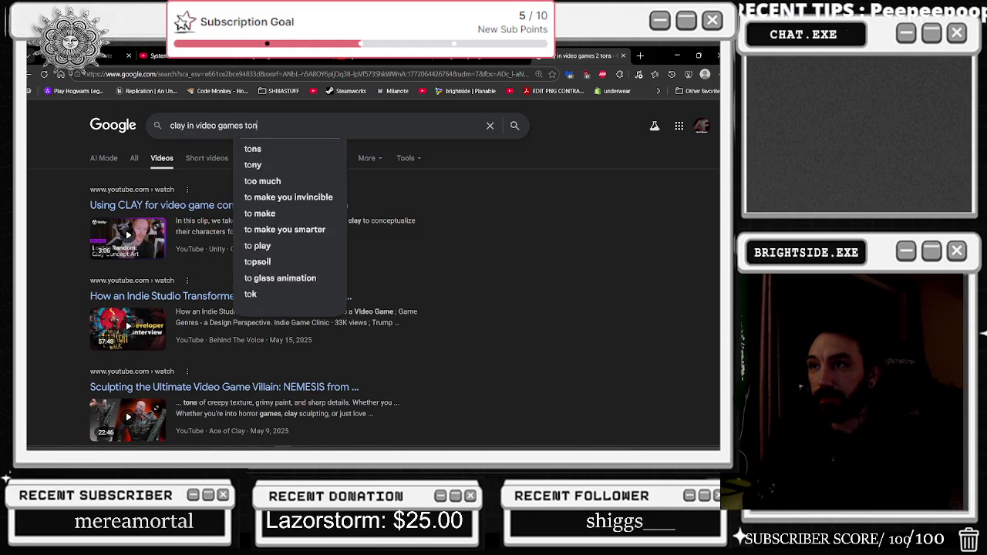
text( of clay)
key(Return)
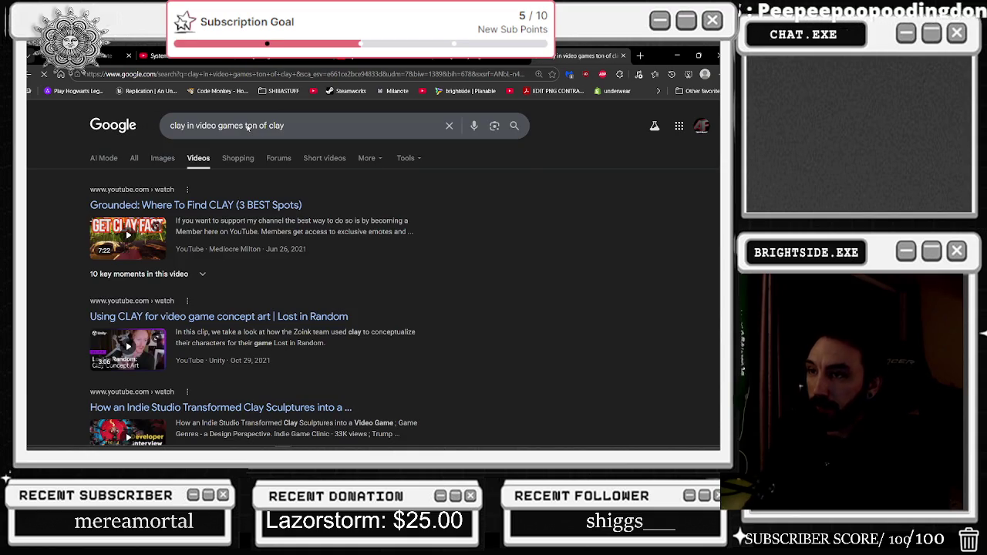
- From All results, open the Reddit 'Games Made of Clay' post, then return to YouTube
click(135, 158)
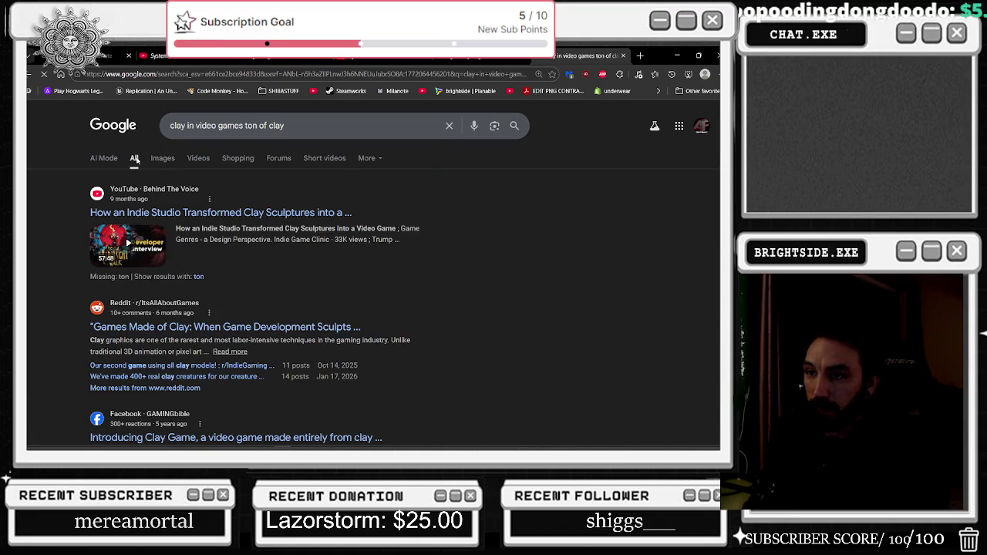
click(255, 328)
scroll(312, 230, down, 2)
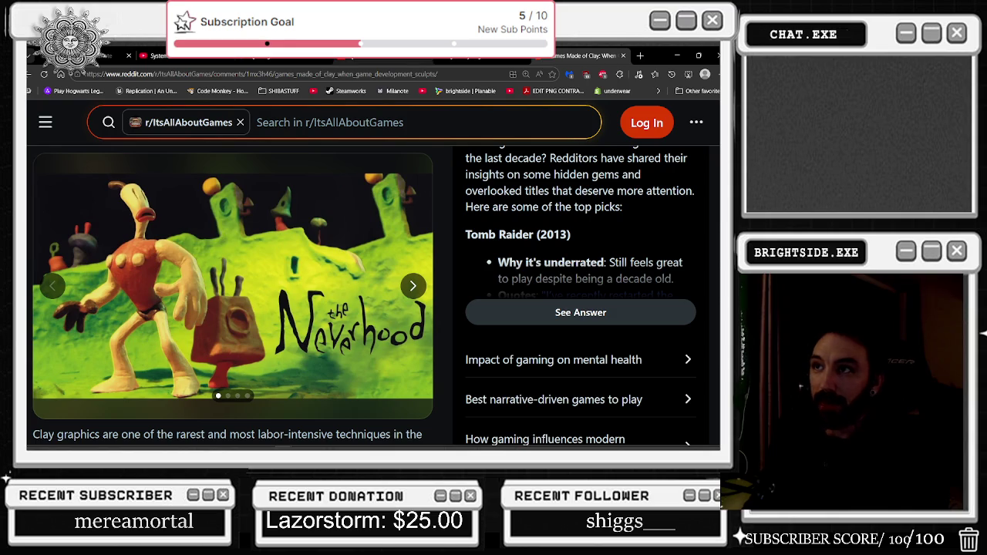
key(ctrl+shift+Tab)
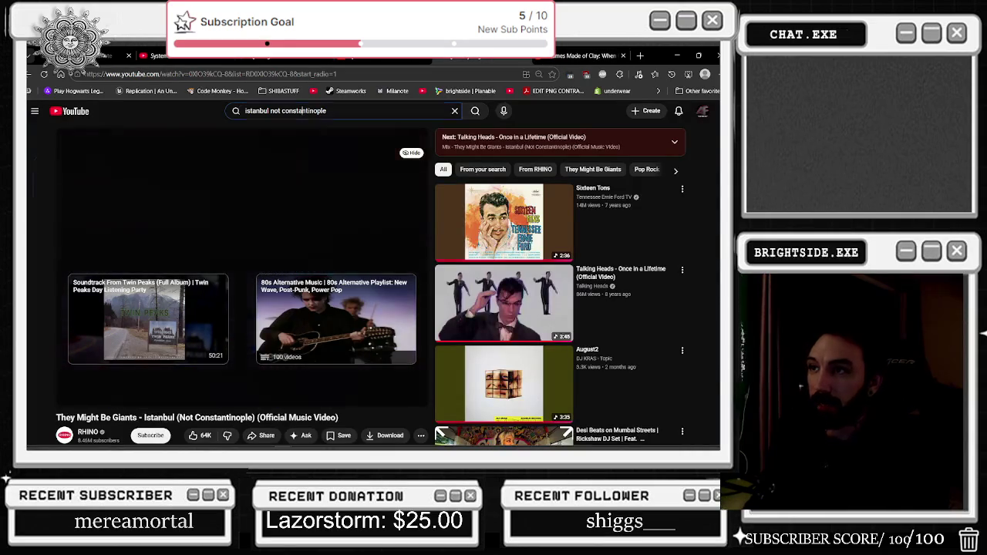
- Search YouTube for 'the neverhood' and play The Neverhood - Full Longplay
text(/the neverhood)
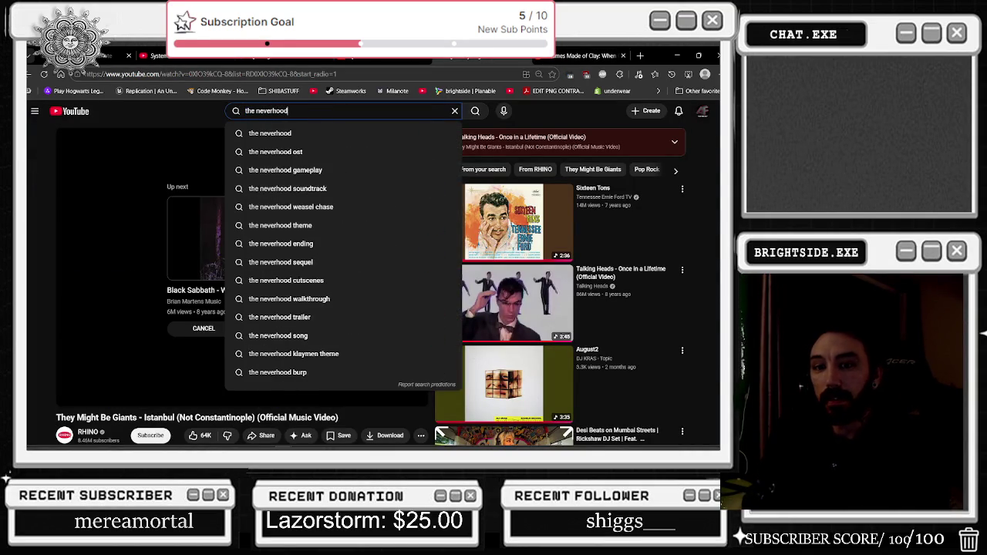
key(Return)
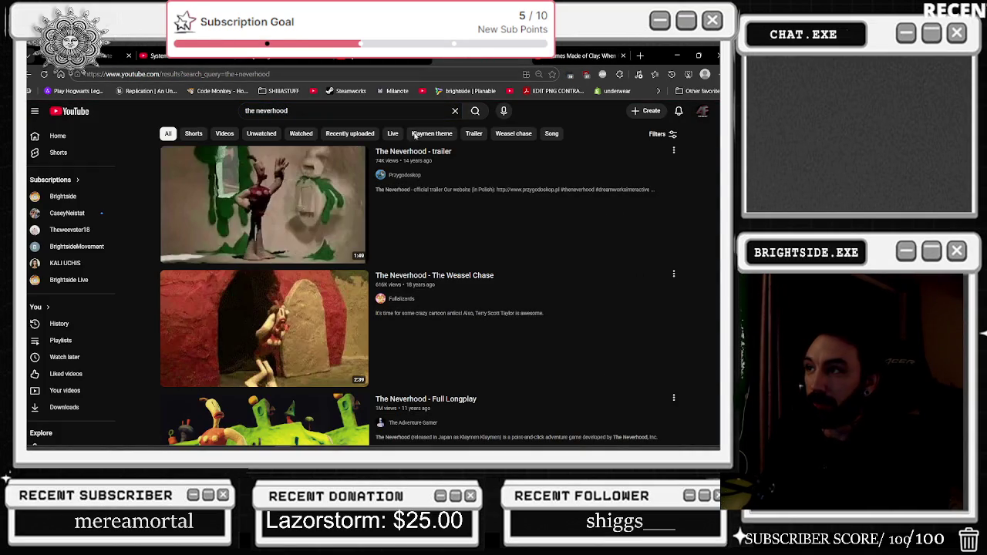
scroll(500, 215, down, 2)
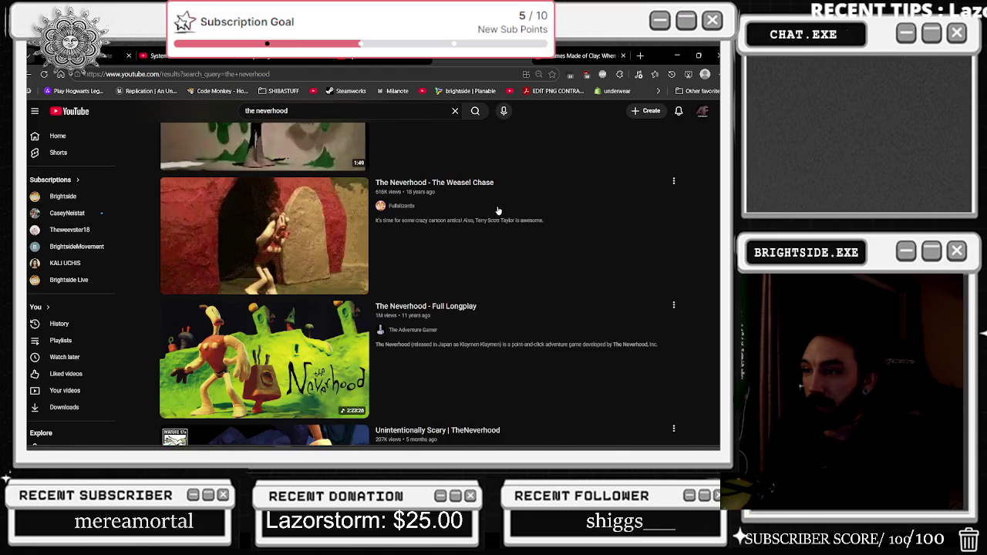
click(306, 255)
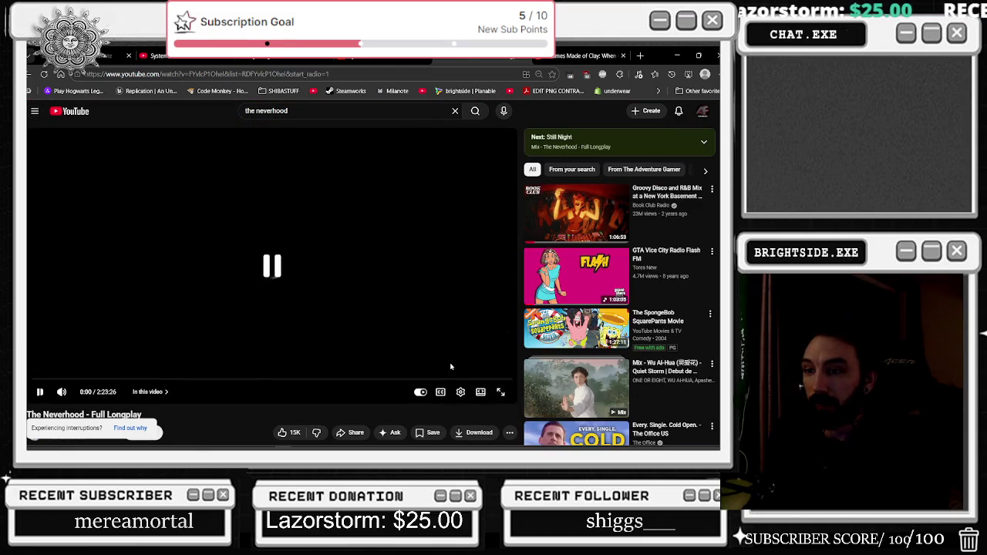
double_click(432, 339)
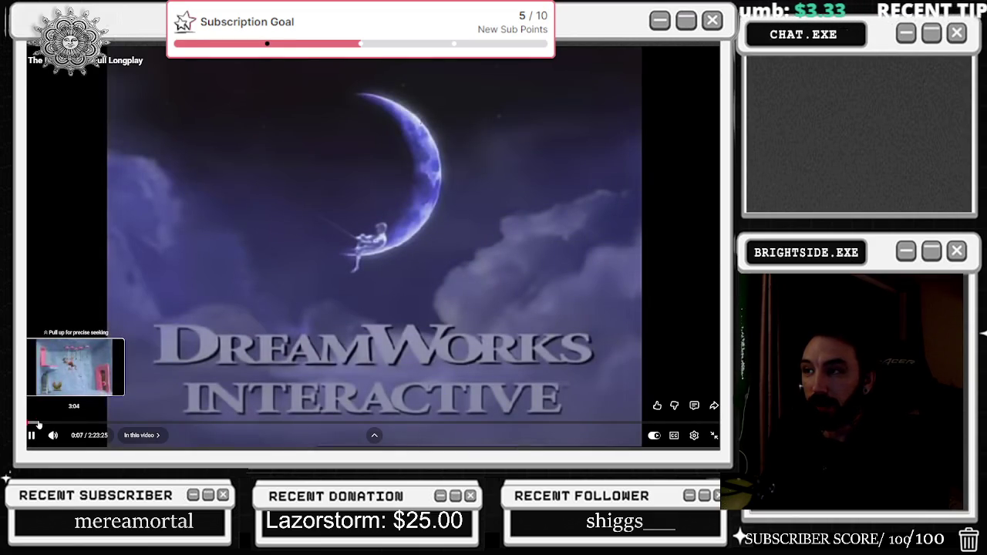
click(39, 423)
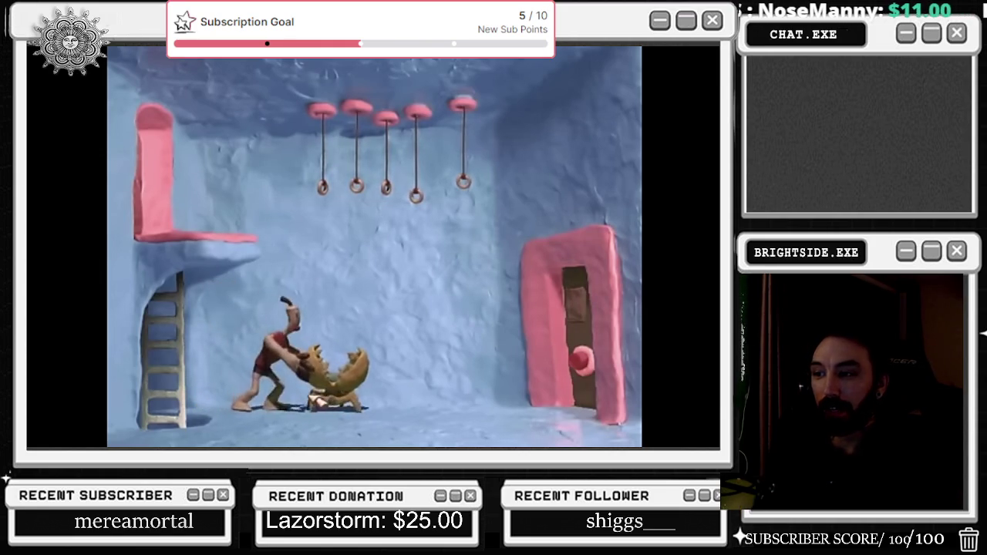
mouse_move(359, 233)
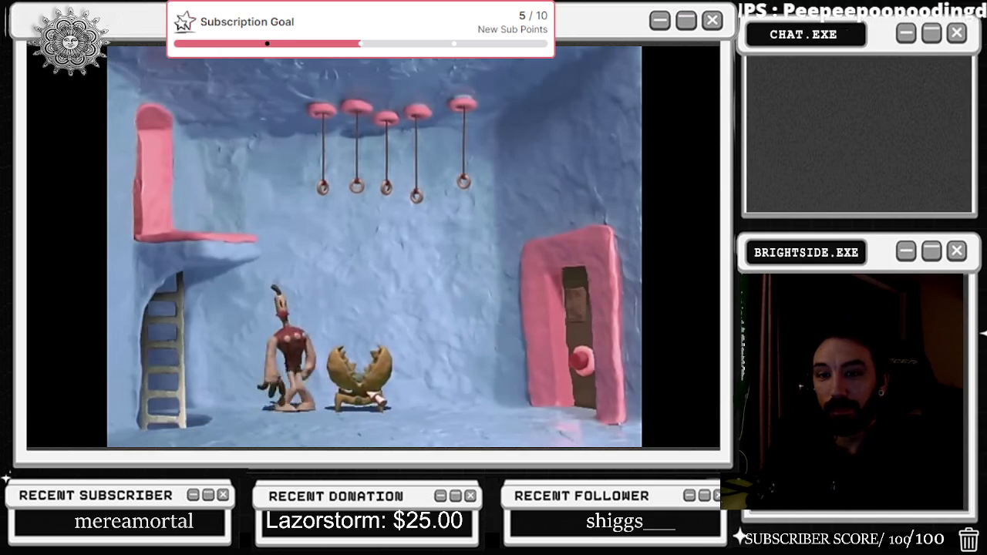
mouse_move(630, 66)
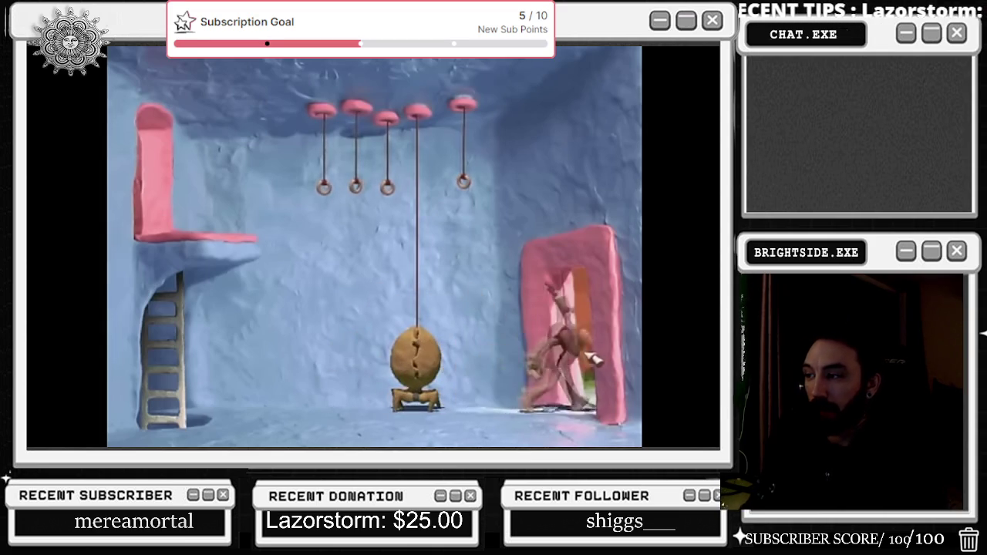
mouse_move(581, 261)
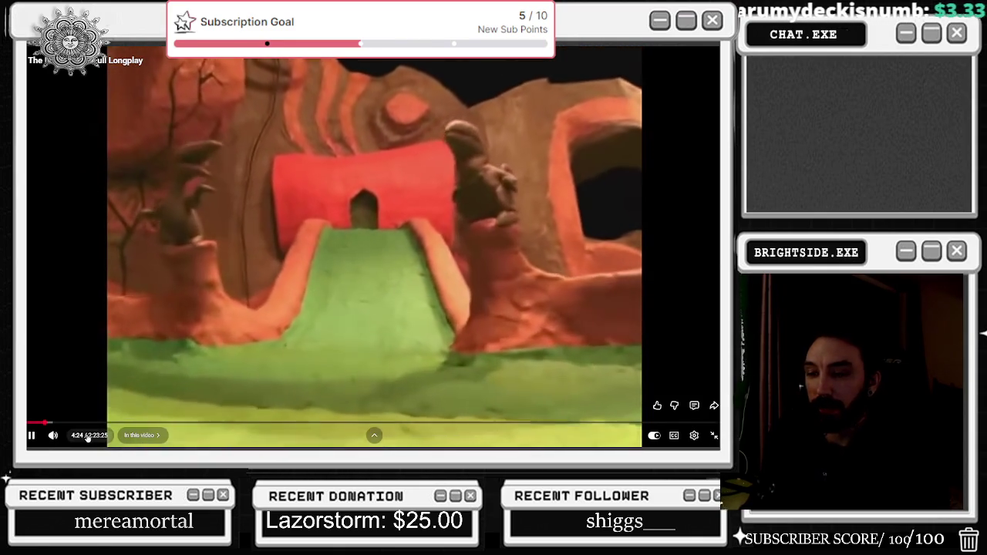
- Skip the Neverhood longplay from 4:23 ahead to about 1:34:41, then exit full-screen playback
drag(44, 423, 56, 425)
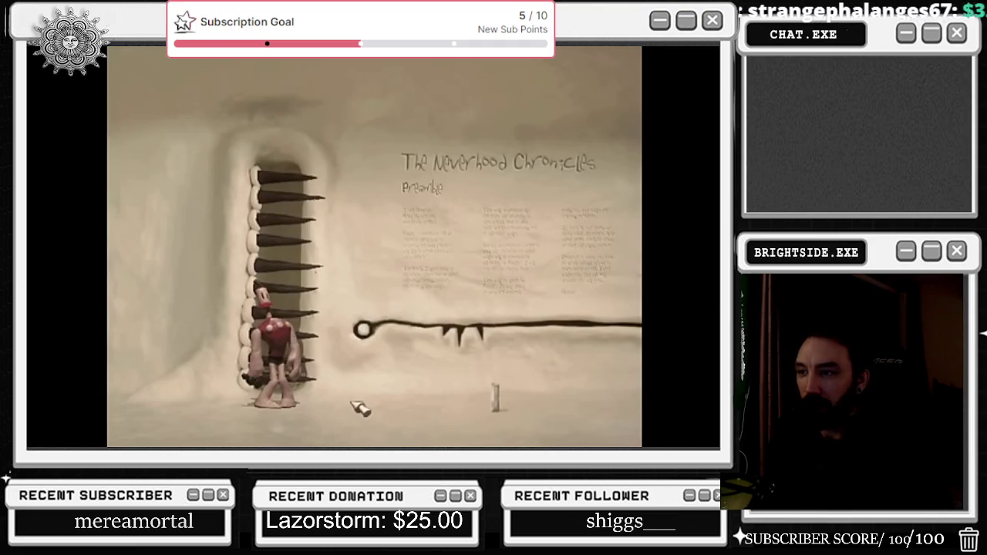
mouse_move(330, 239)
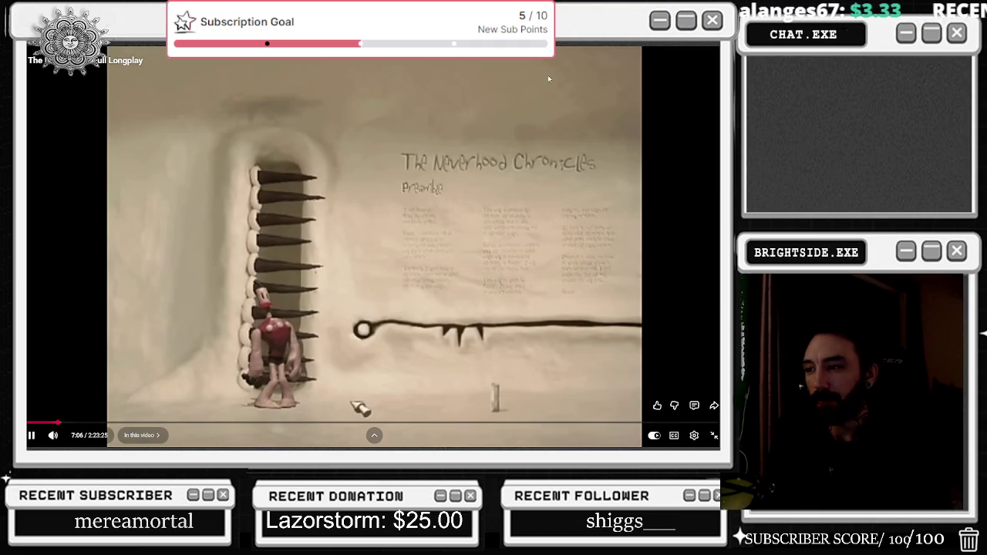
click(312, 424)
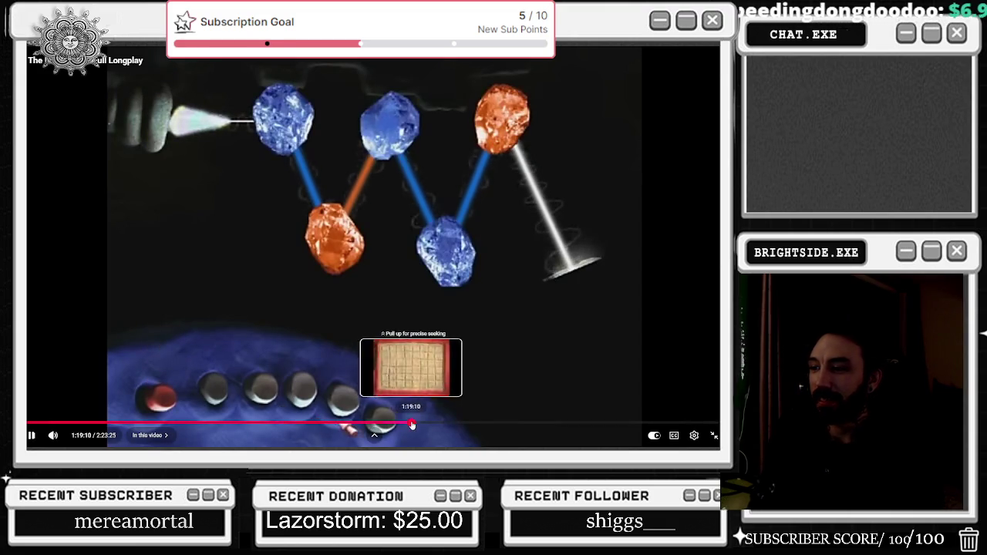
click(411, 422)
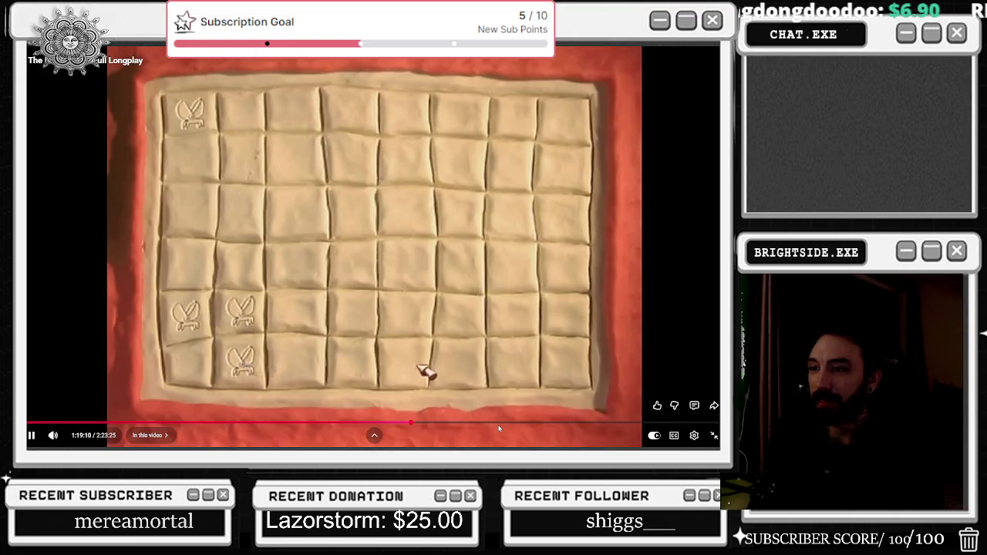
click(487, 423)
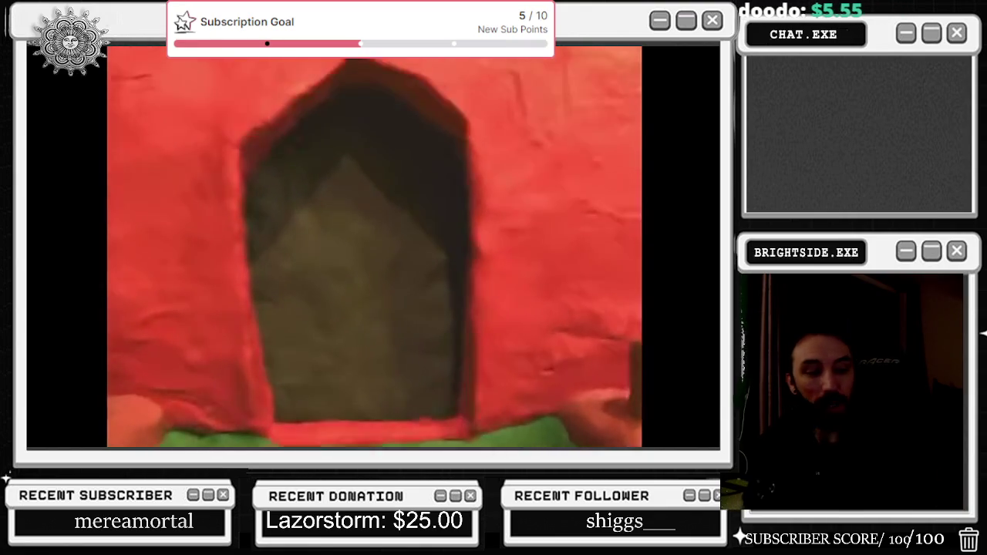
mouse_move(690, 70)
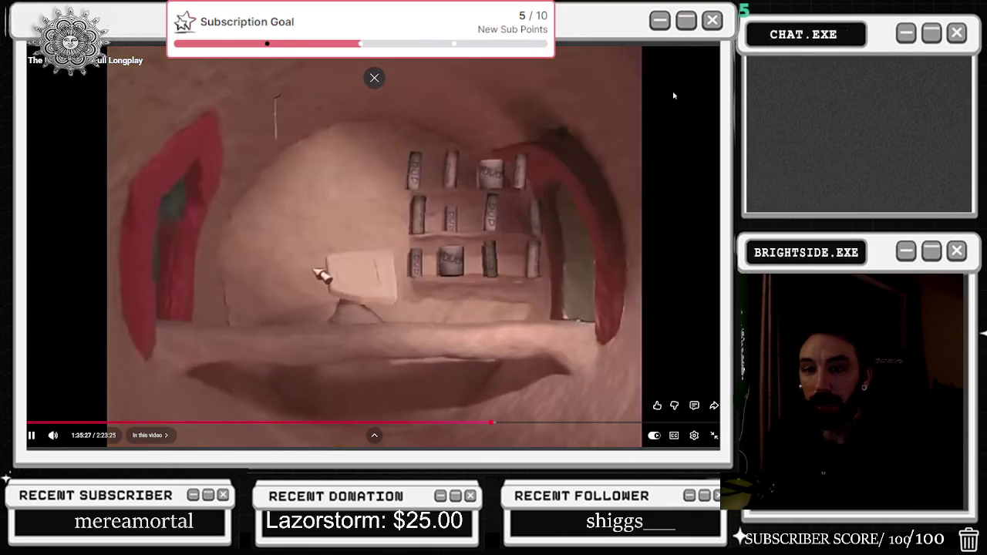
click(715, 436)
- Search YouTube for 'bully online' and look over the results
text(/)
text(ully online)
key(Return)
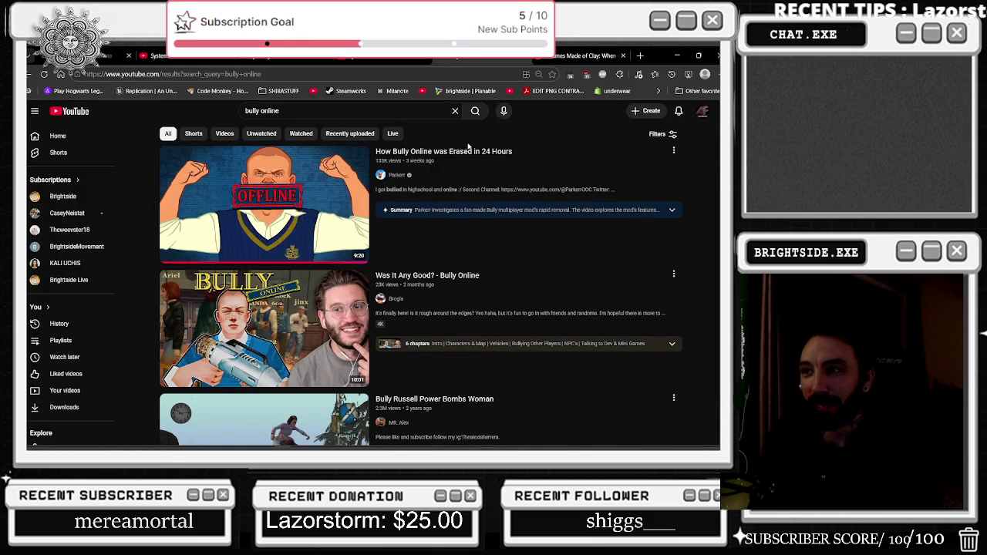
mouse_move(616, 190)
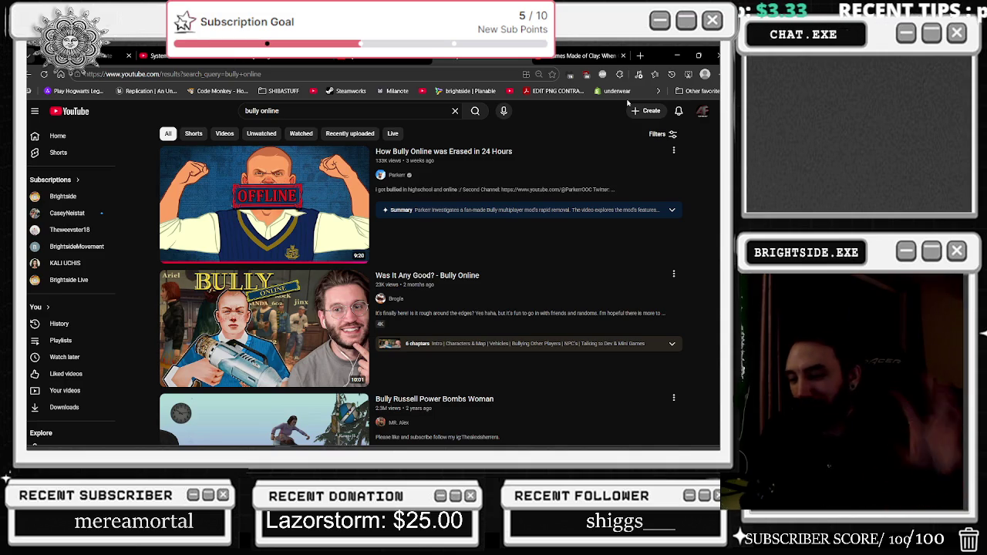
mouse_move(651, 211)
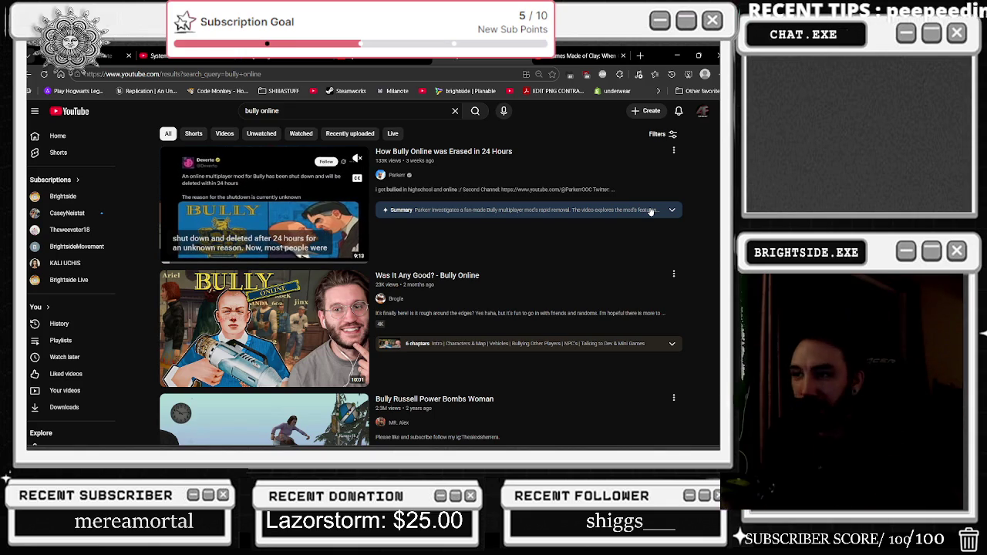
scroll(668, 308, down, 3)
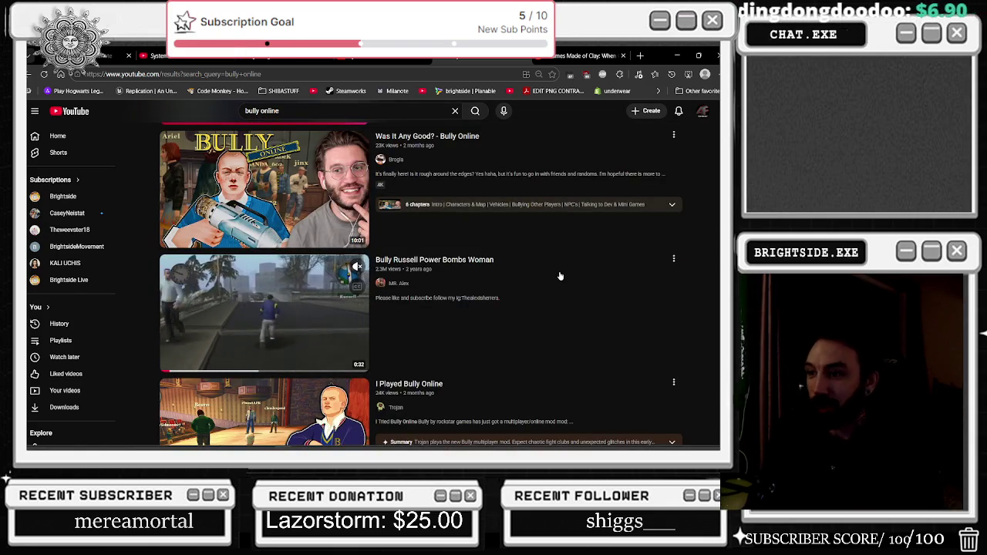
mouse_move(548, 242)
mouse_move(280, 307)
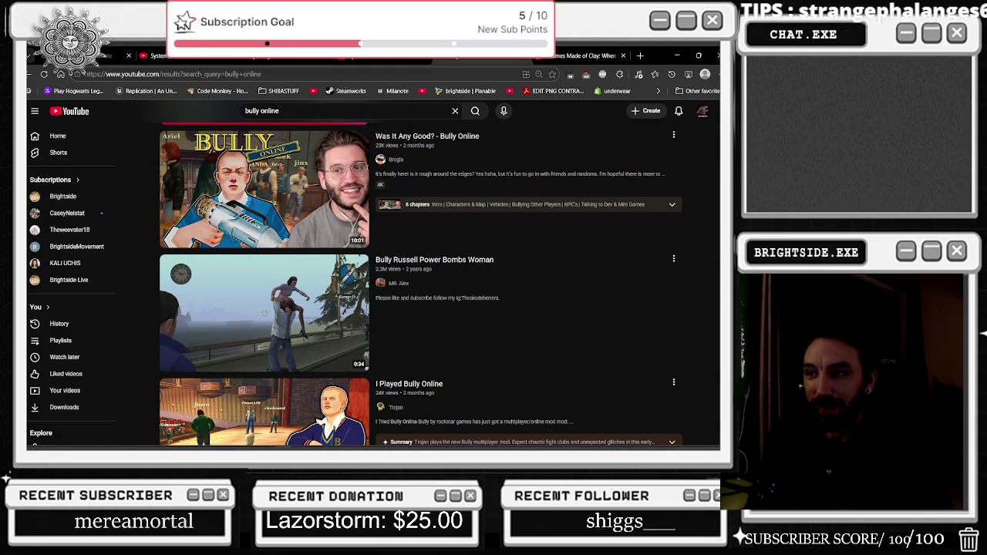
mouse_move(302, 292)
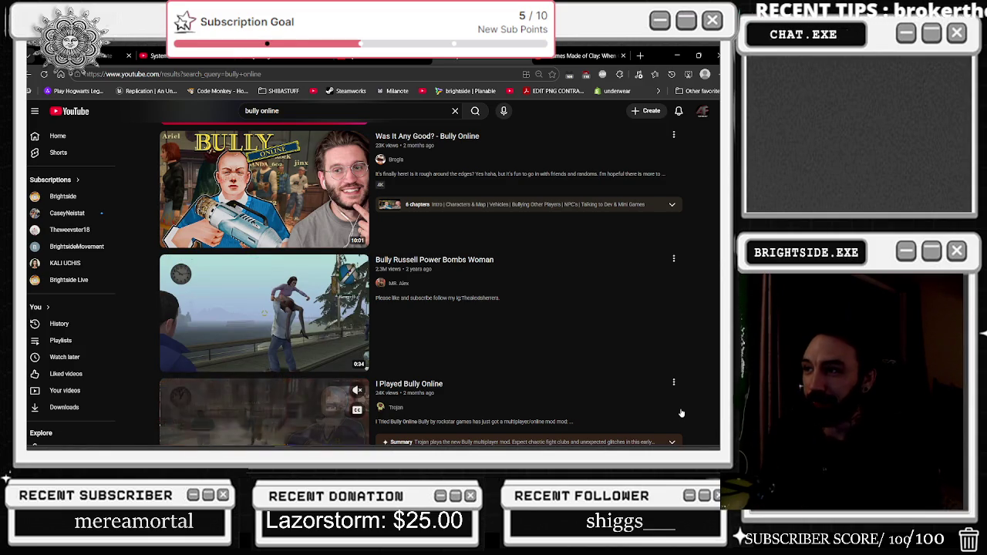
scroll(679, 412, up, 2)
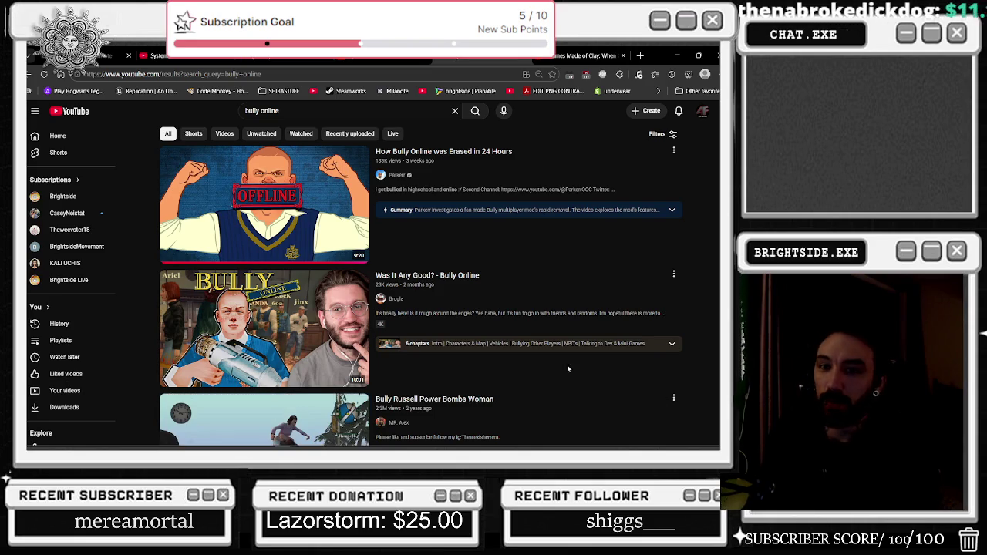
- Open the 'How Bully Online was Erased in 24 Hours' video from the results
click(245, 213)
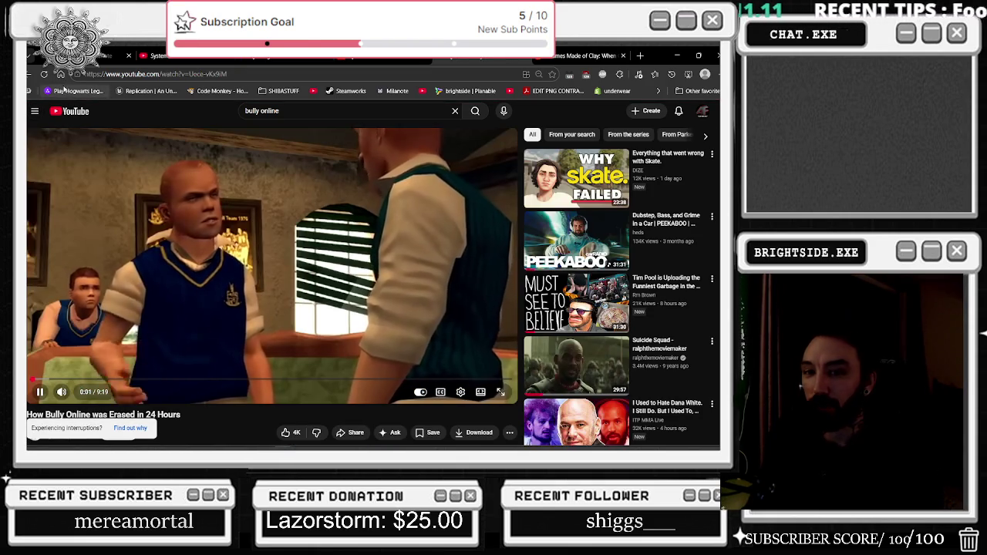
click(31, 74)
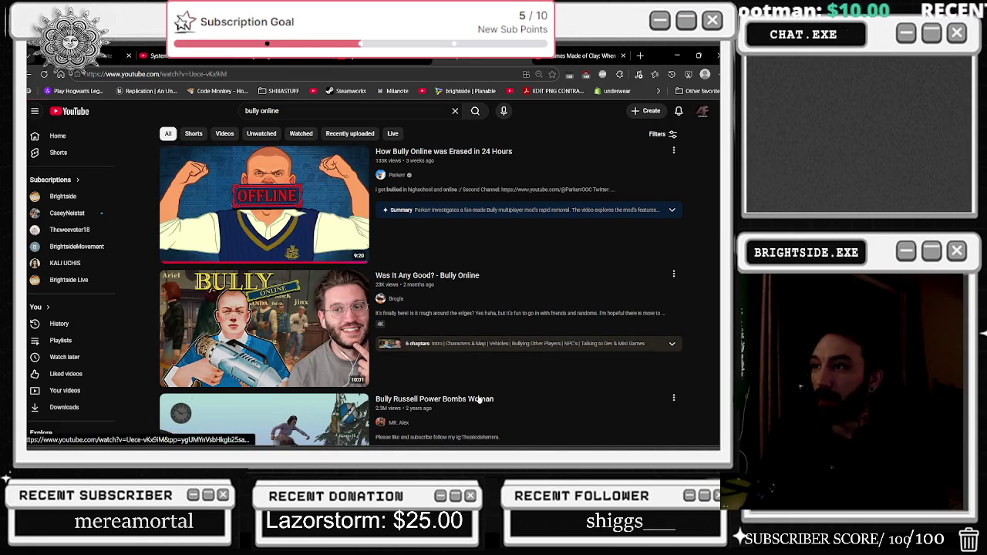
click(475, 151)
- Play the video from the start and pause it at about 0:23
click(246, 179)
scroll(245, 224, down, 1)
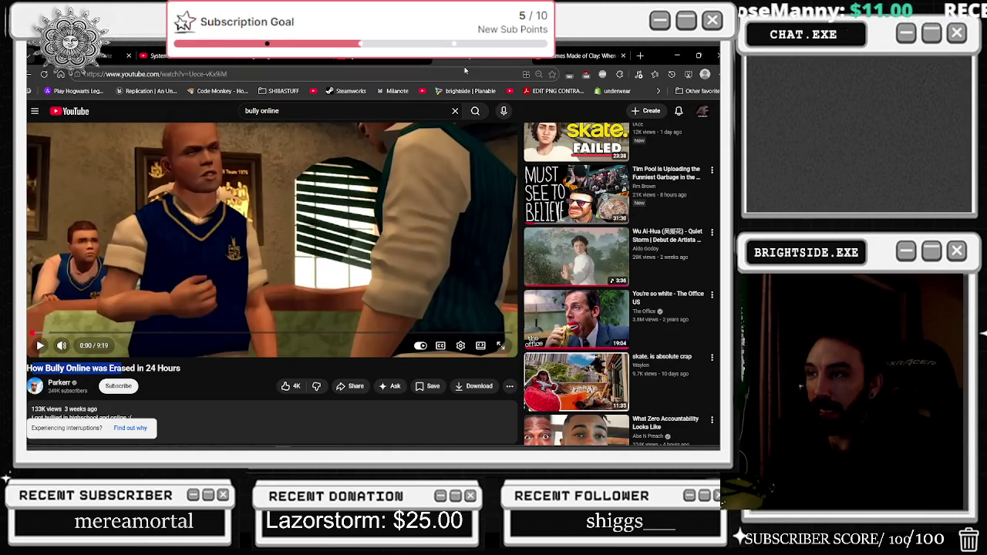
scroll(510, 233, up, 1)
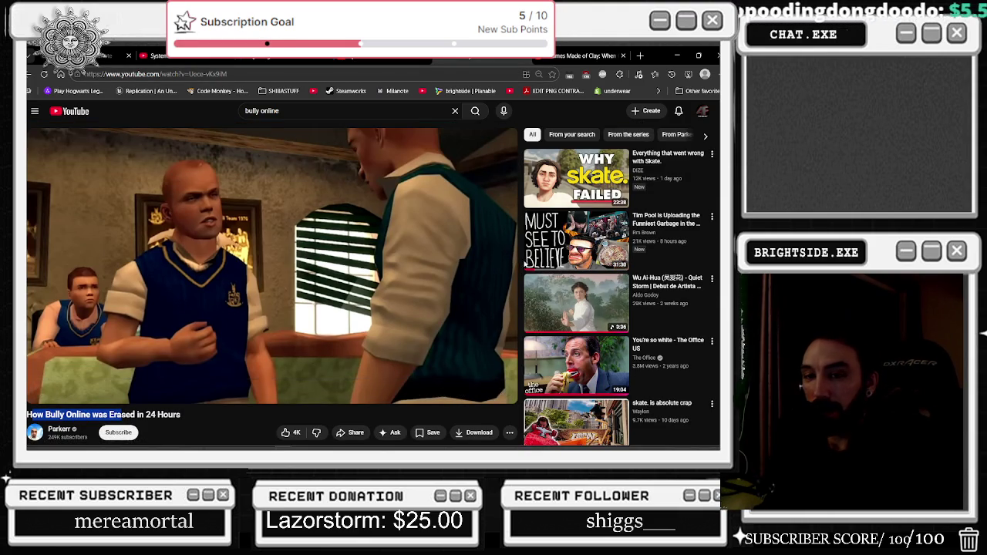
click(77, 378)
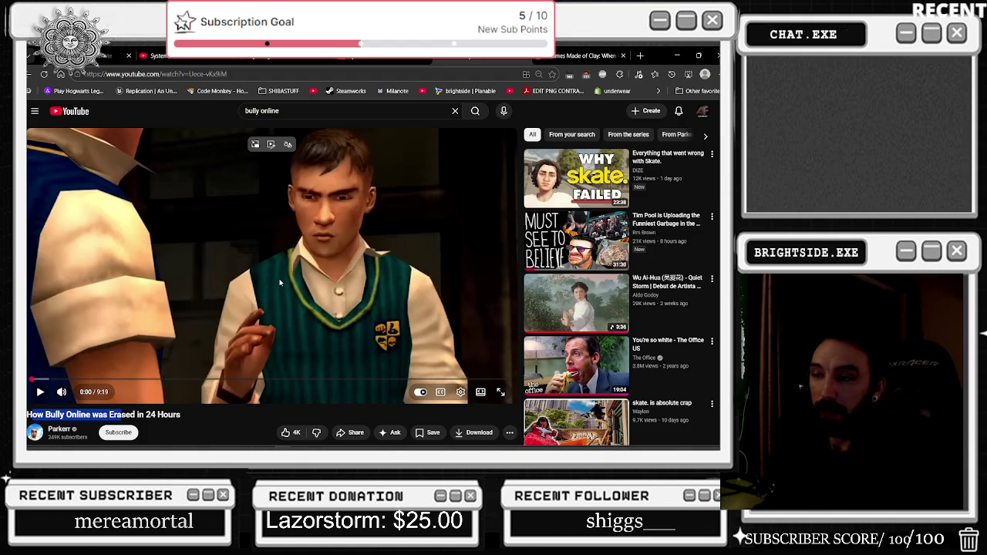
click(212, 241)
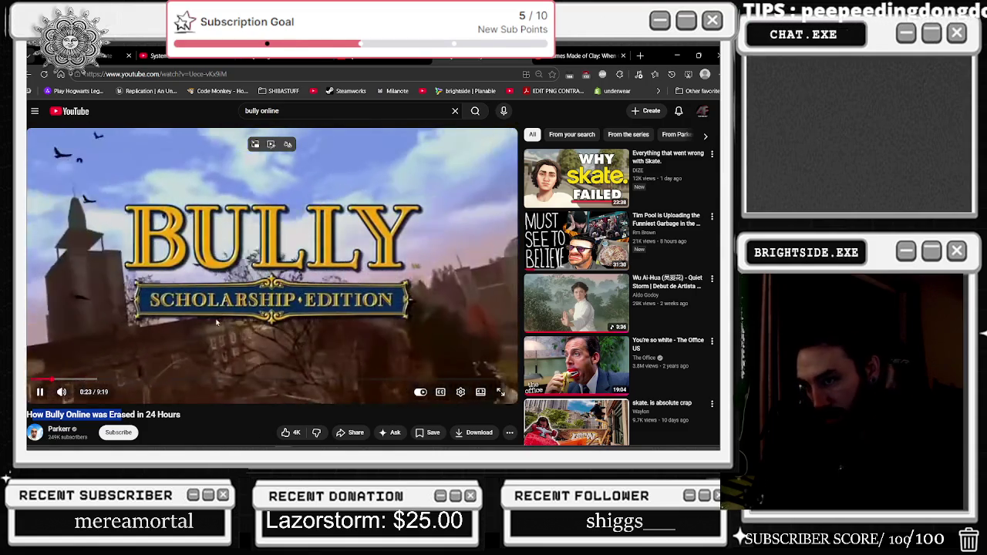
click(248, 269)
scroll(225, 155, down, 3)
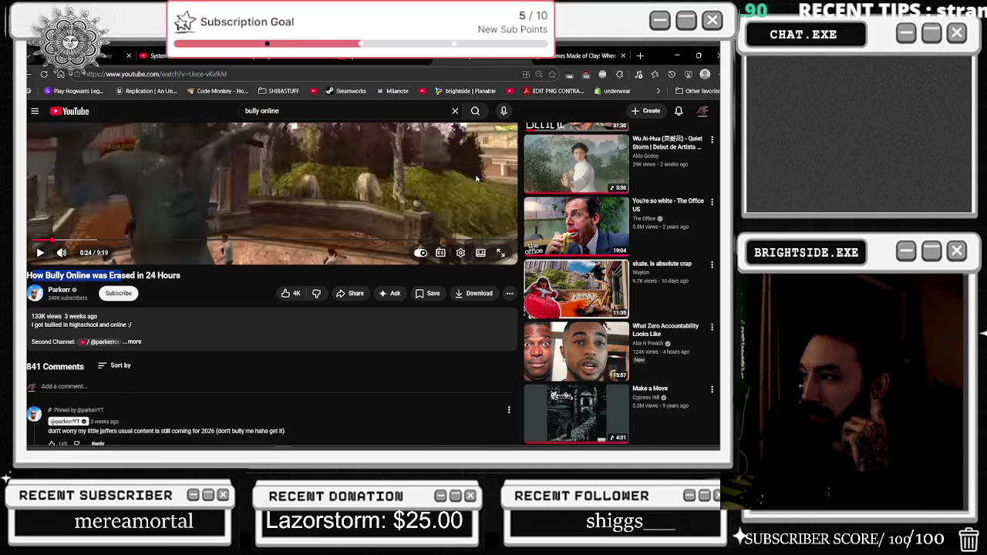
- Scroll through the Bully Online video's comments, then open the uploader's channel page
scroll(470, 185, down, 3)
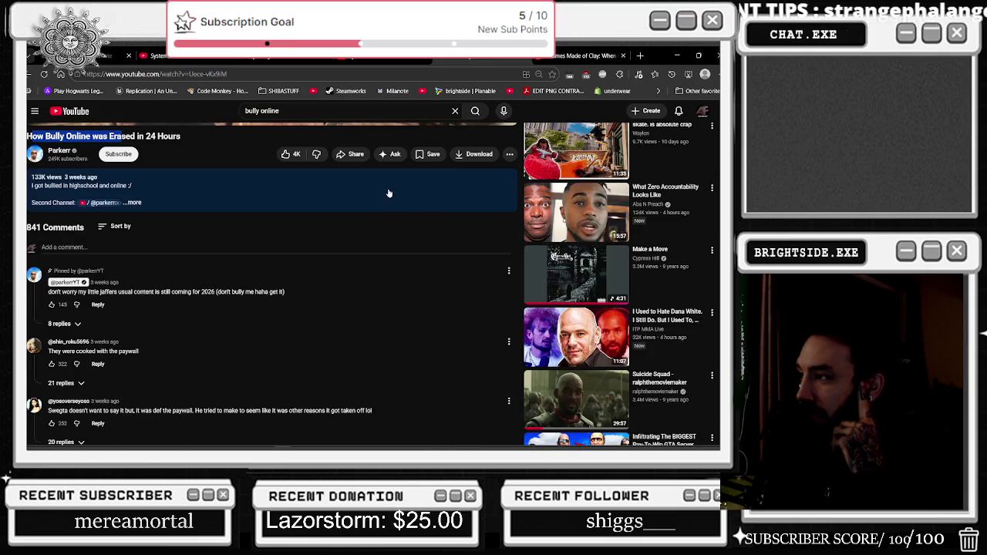
scroll(277, 126, down, 2)
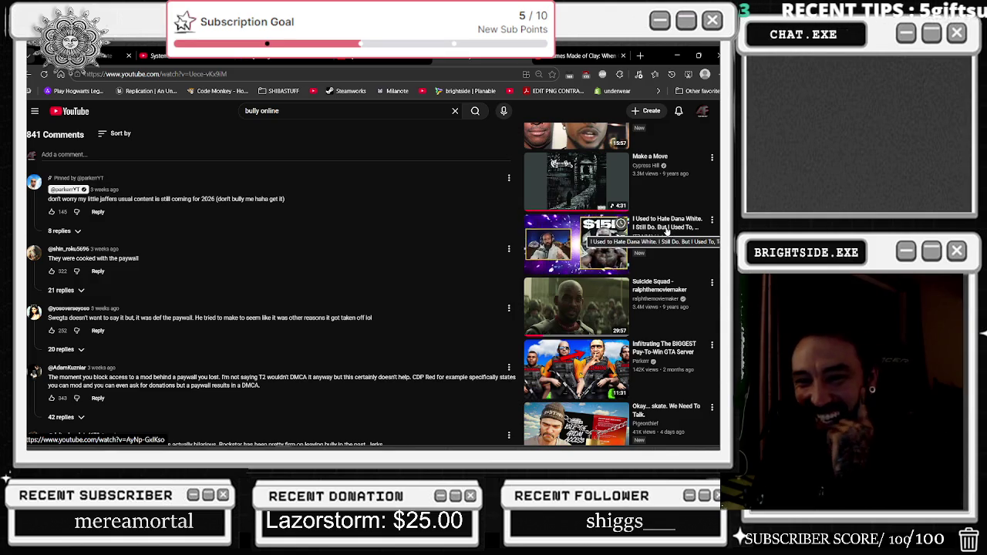
scroll(494, 208, down, 2)
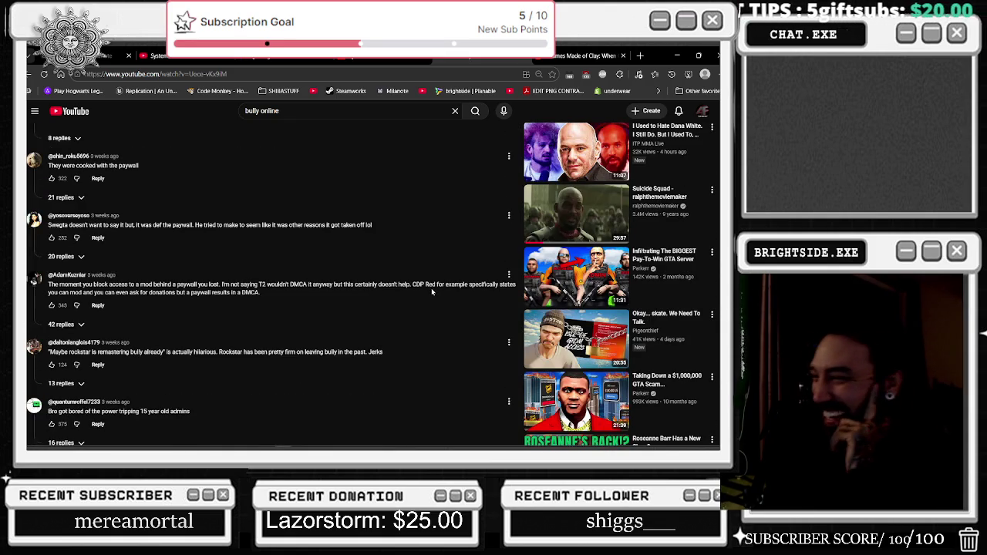
scroll(433, 260, down, 2)
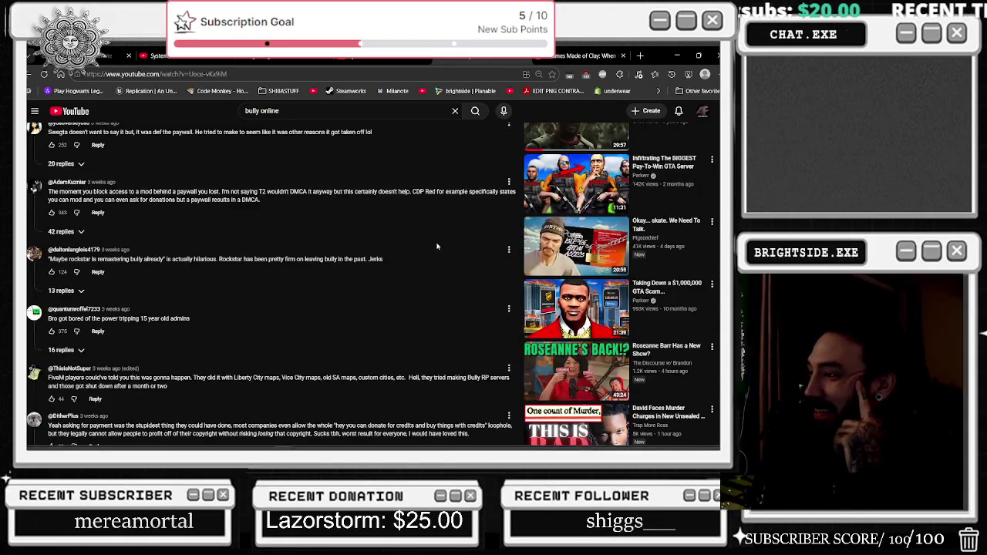
scroll(437, 245, down, 7)
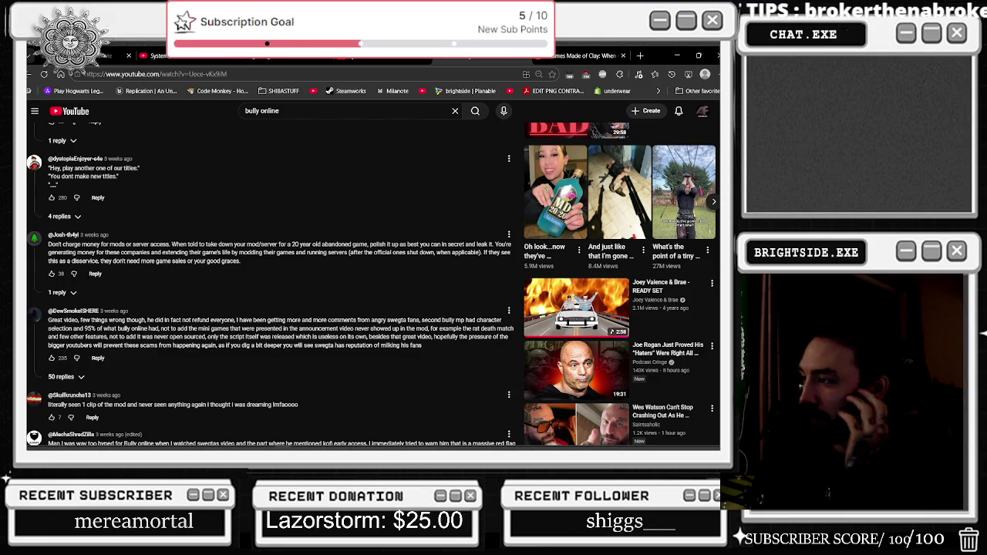
scroll(431, 247, down, 1)
scroll(431, 248, down, 5)
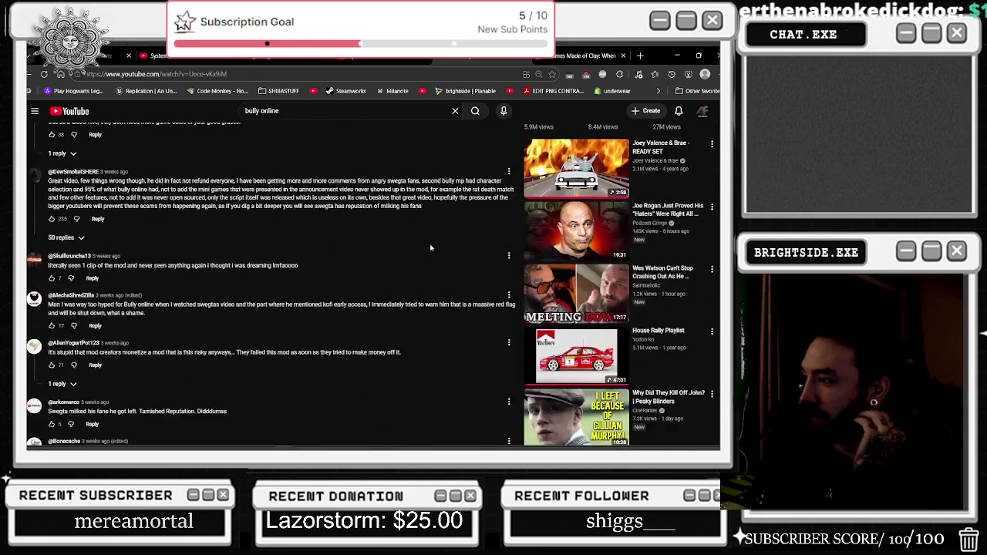
scroll(431, 248, down, 6)
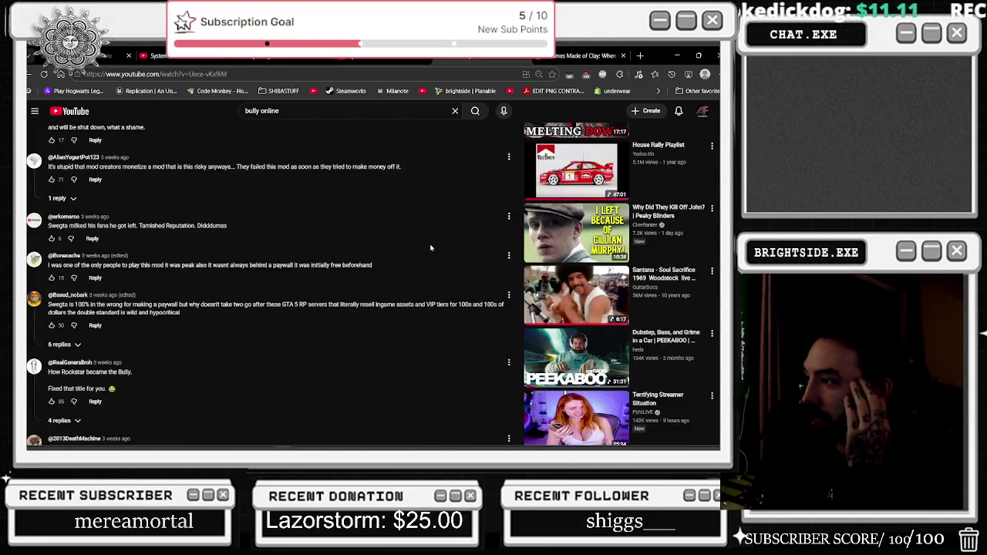
scroll(431, 248, up, 15)
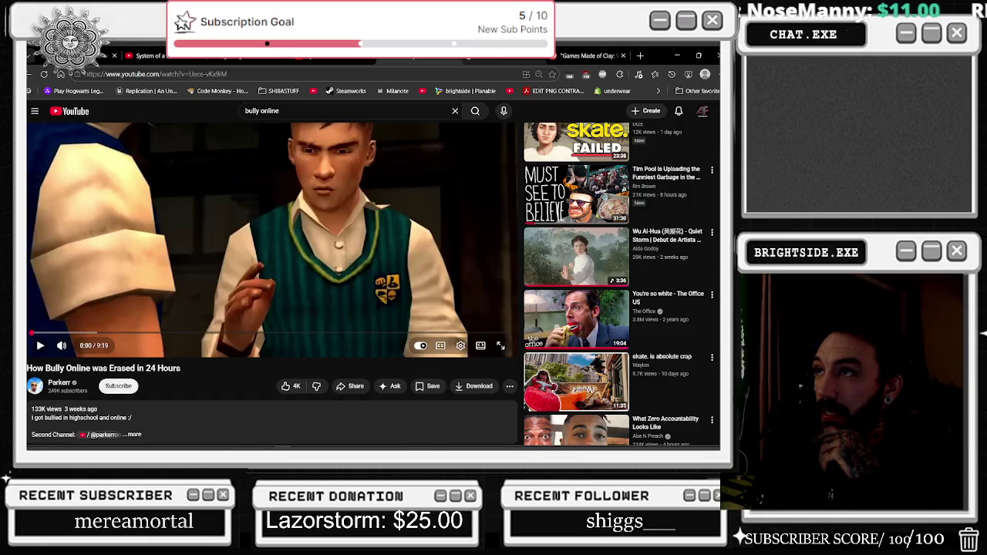
click(115, 382)
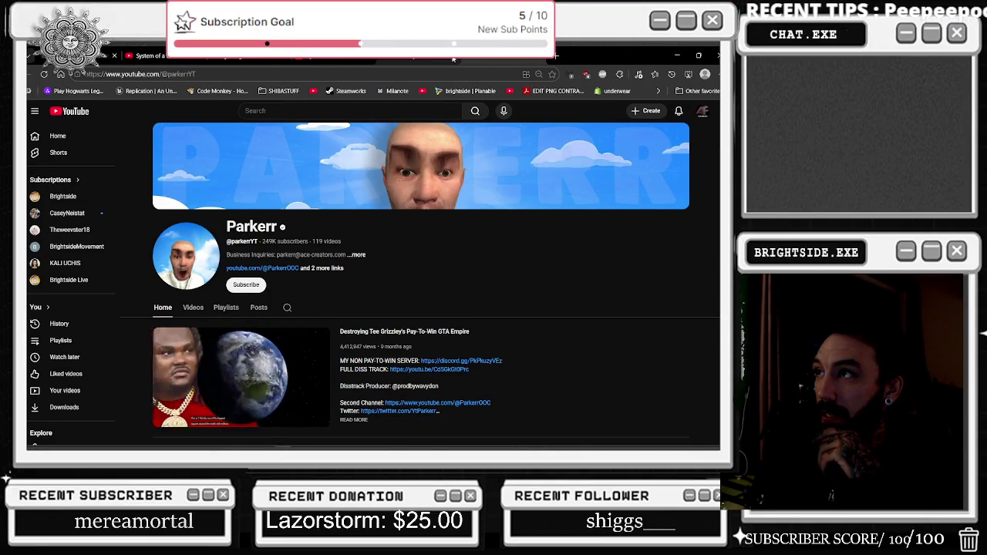
- Open the channel's Videos tab listing all its uploads
scroll(395, 302, down, 1)
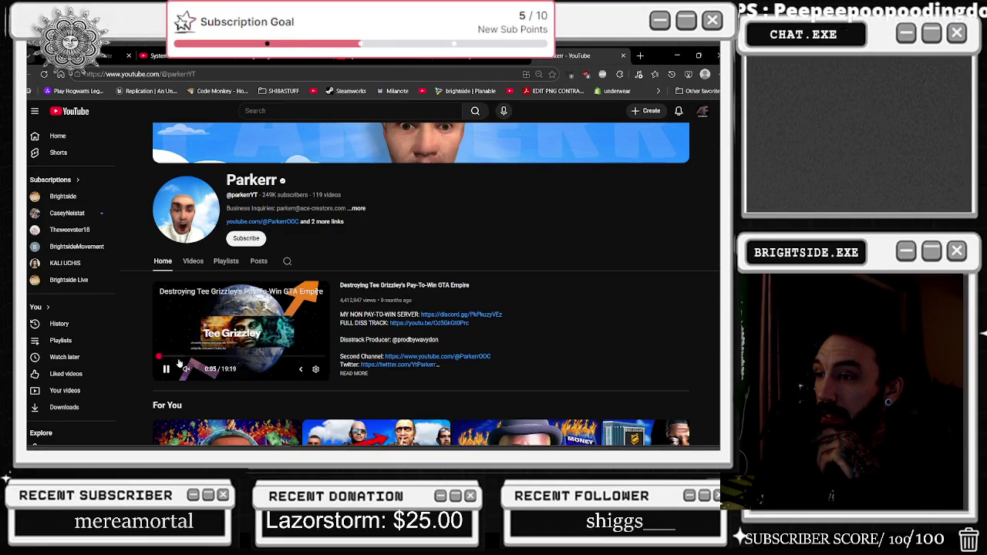
scroll(208, 351, down, 2)
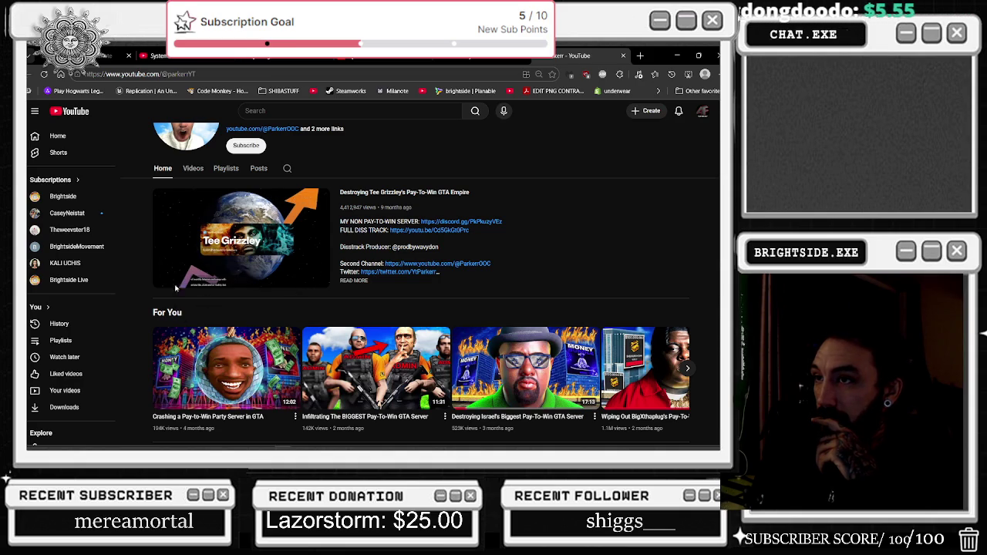
click(193, 168)
- Scroll down through the channel's video grid and back up to the top
scroll(331, 229, down, 1)
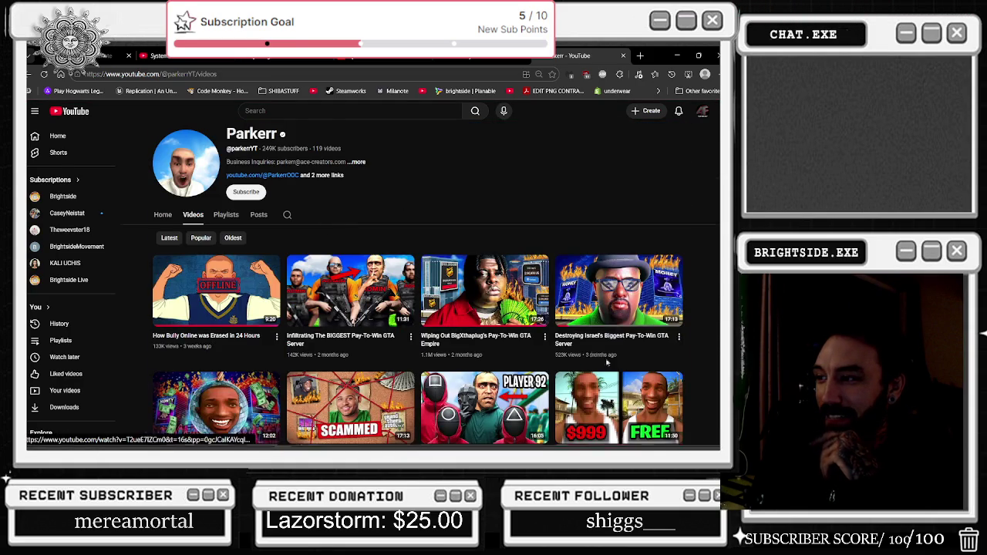
scroll(580, 345, down, 3)
scroll(518, 230, down, 3)
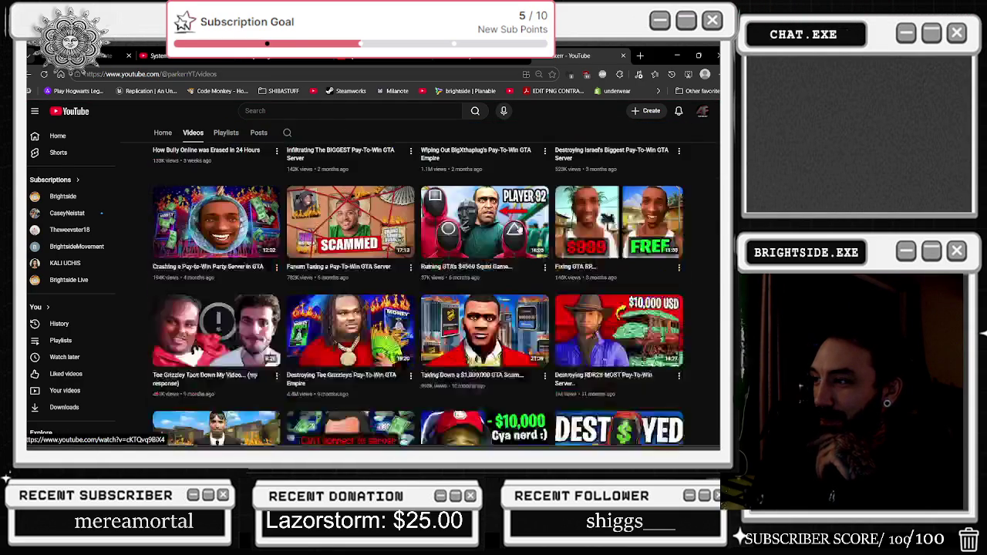
scroll(517, 229, down, 4)
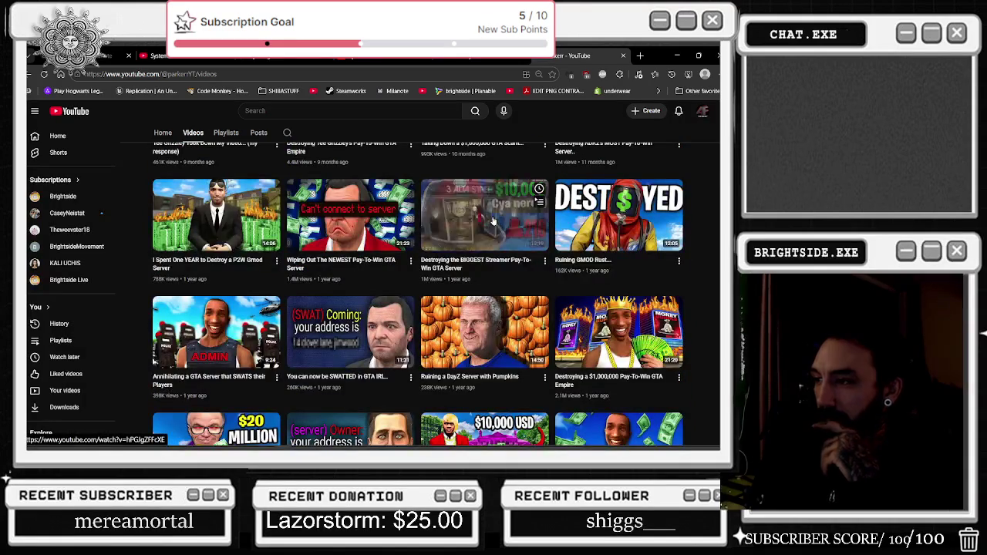
scroll(494, 222, down, 2)
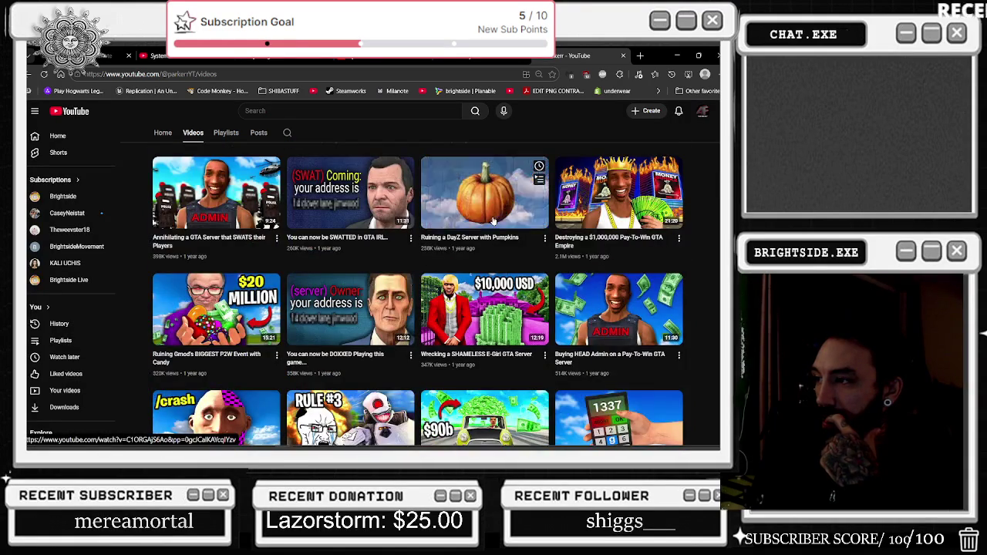
scroll(242, 263, up, 6)
scroll(232, 262, up, 3)
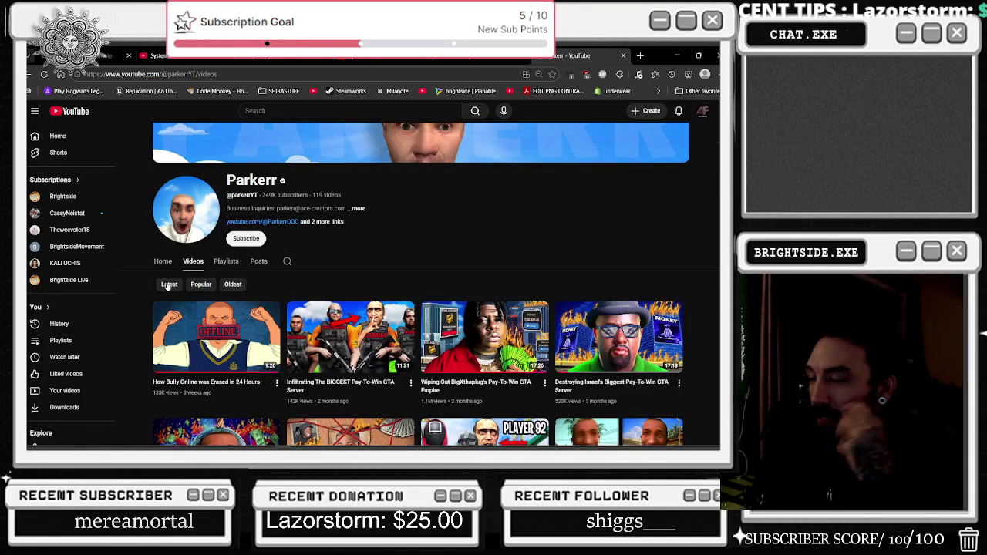
scroll(376, 268, down, 3)
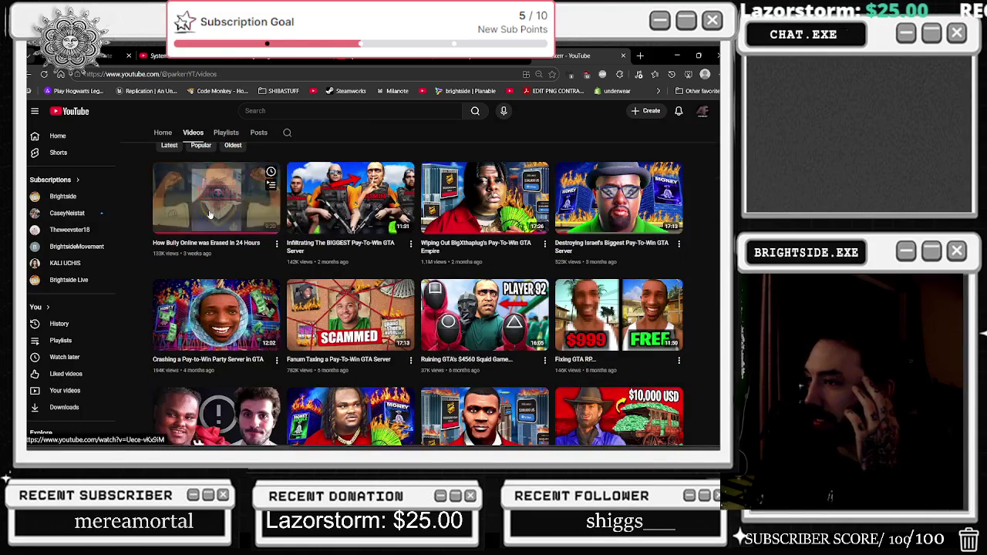
scroll(218, 220, down, 5)
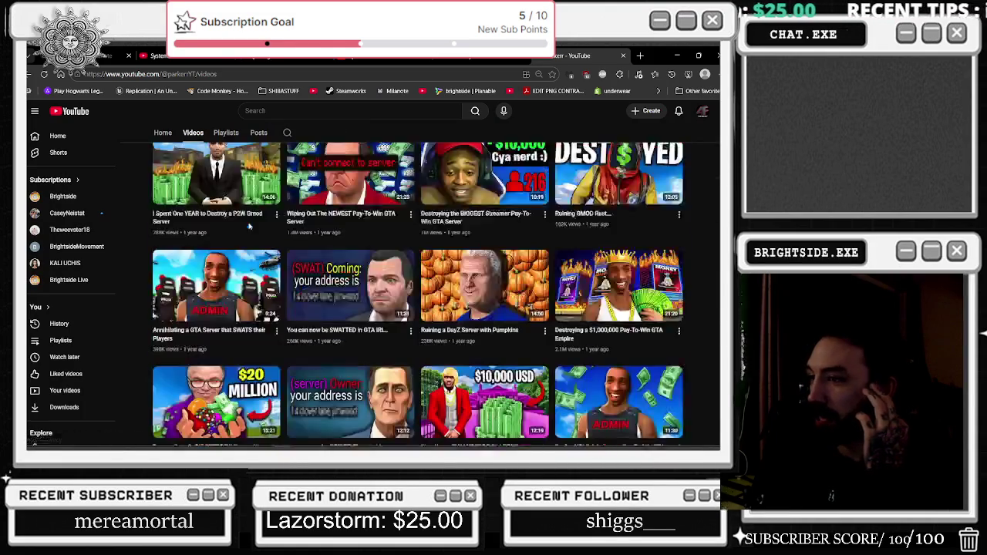
scroll(249, 227, down, 1)
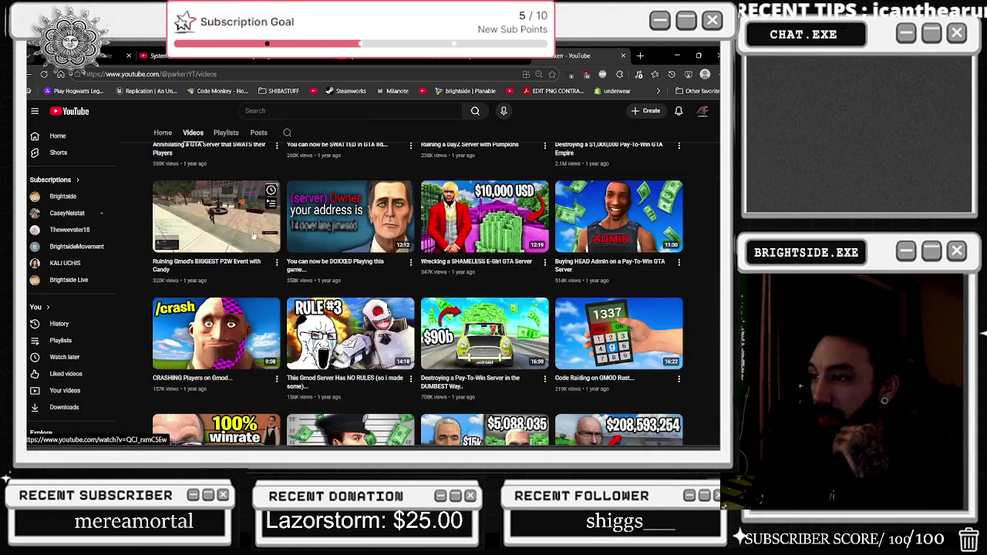
scroll(253, 235, down, 1)
scroll(253, 235, down, 3)
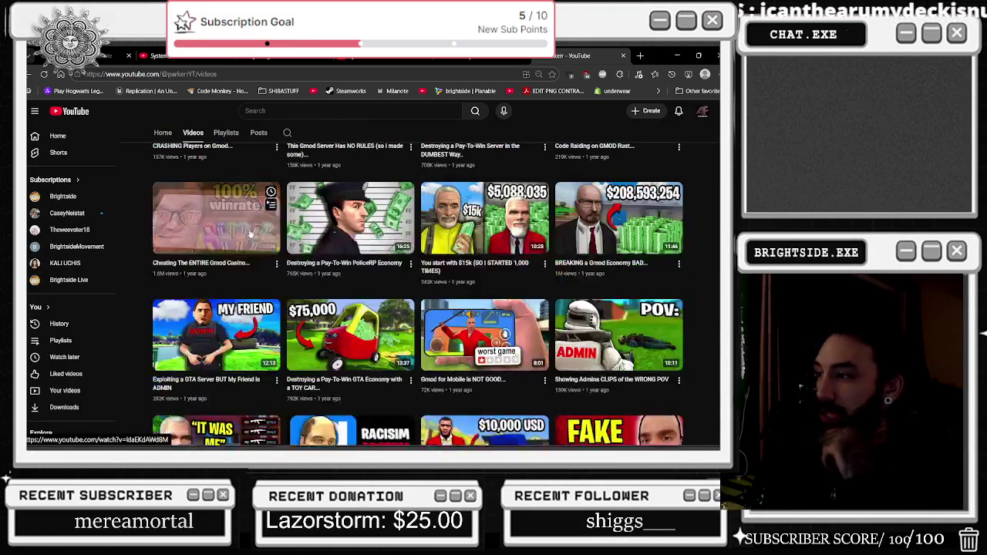
scroll(247, 231, down, 2)
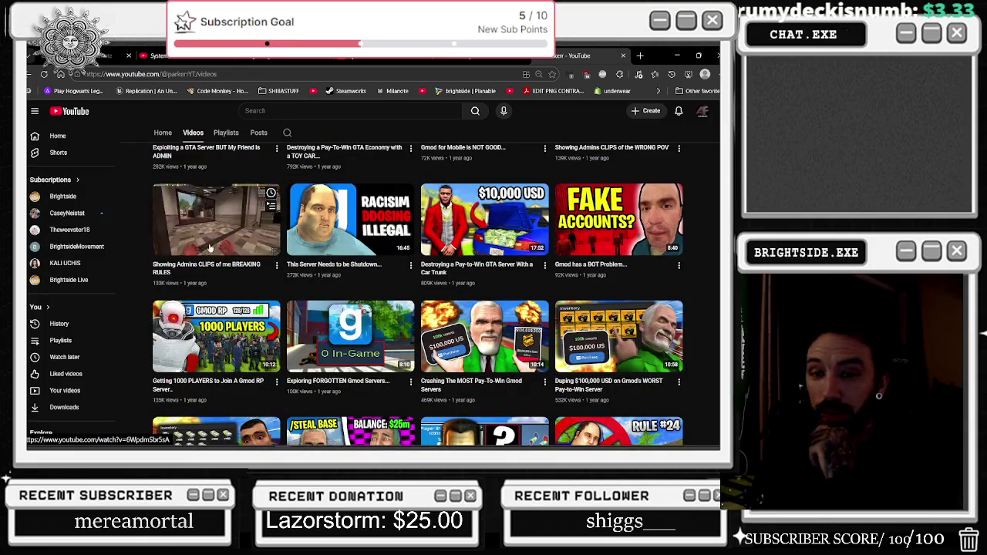
scroll(232, 228, up, 10)
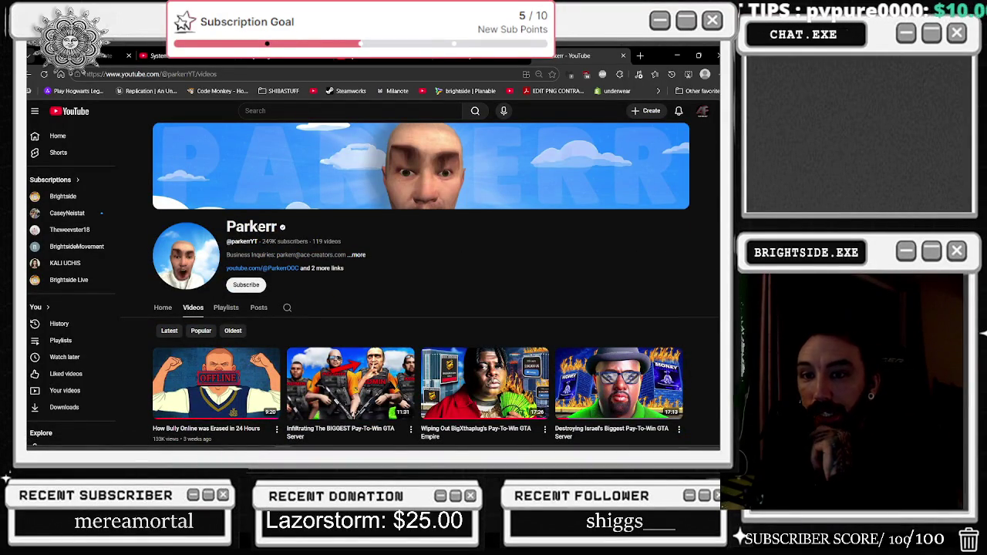
scroll(321, 229, down, 3)
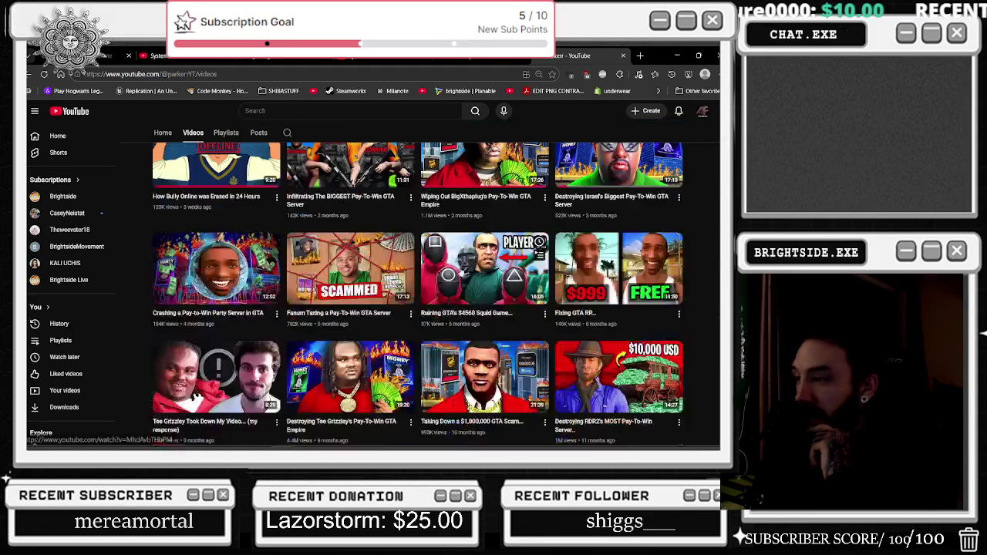
scroll(459, 265, down, 2)
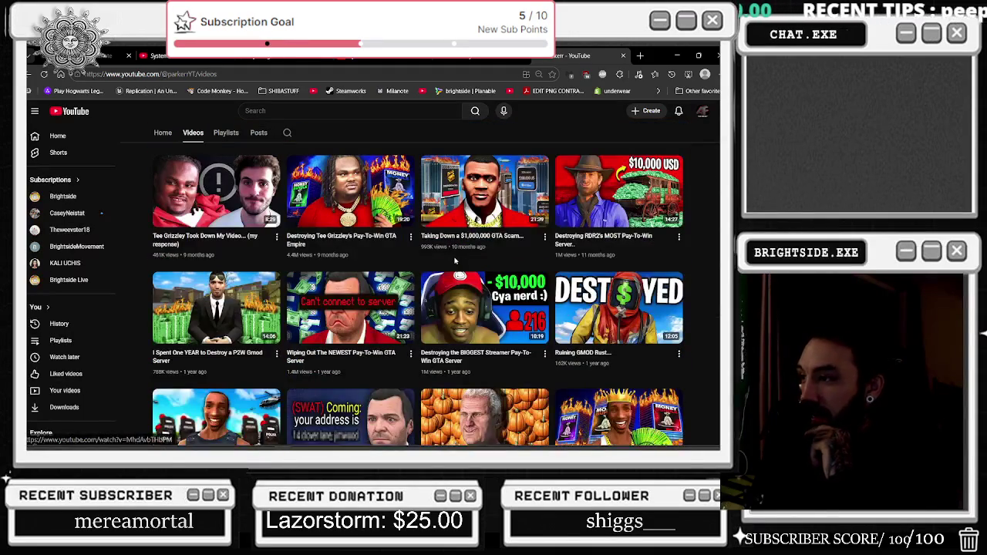
scroll(455, 261, down, 1)
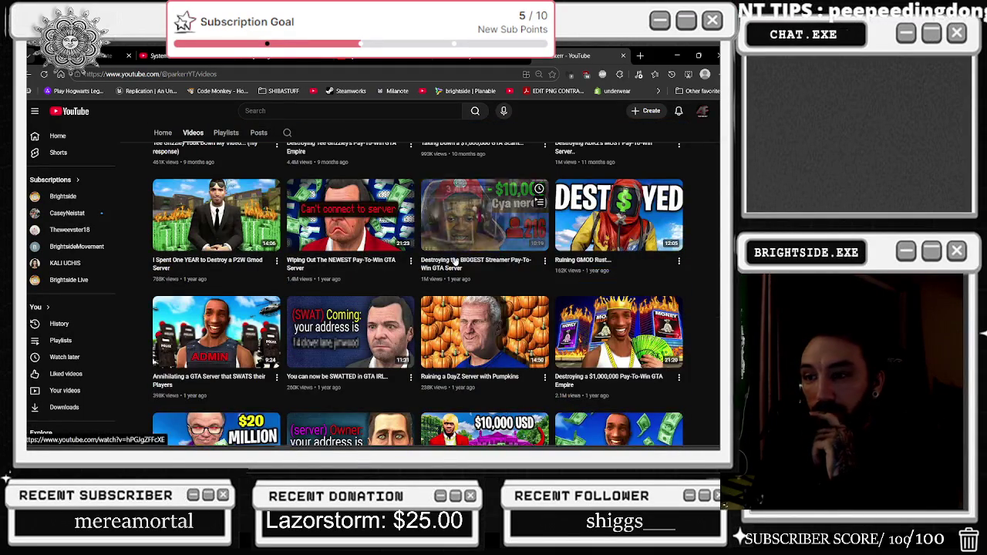
scroll(455, 262, down, 1)
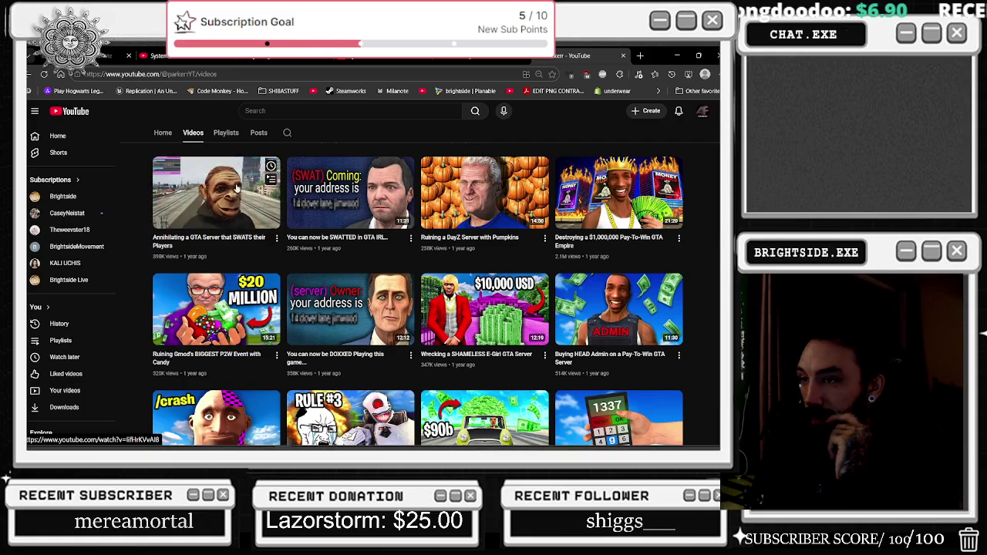
scroll(272, 353, down, 8)
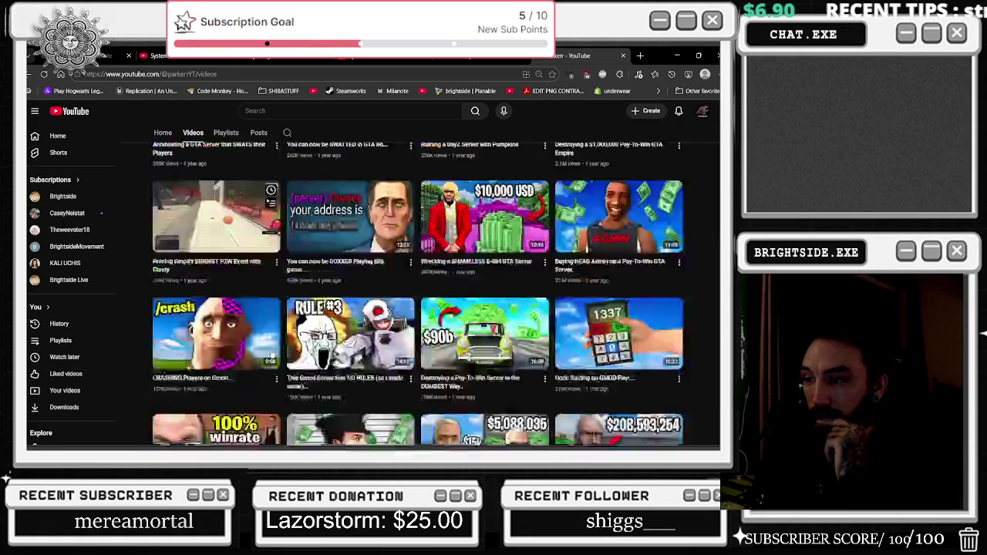
scroll(271, 353, up, 15)
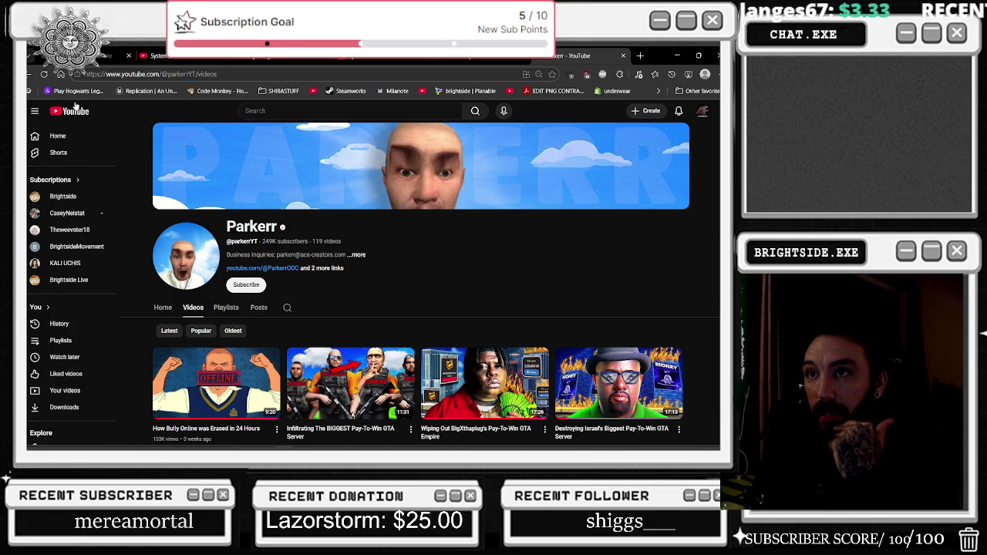
- Leave the Parkerr videos page for the YouTube home feed and scroll the recommendations
click(69, 114)
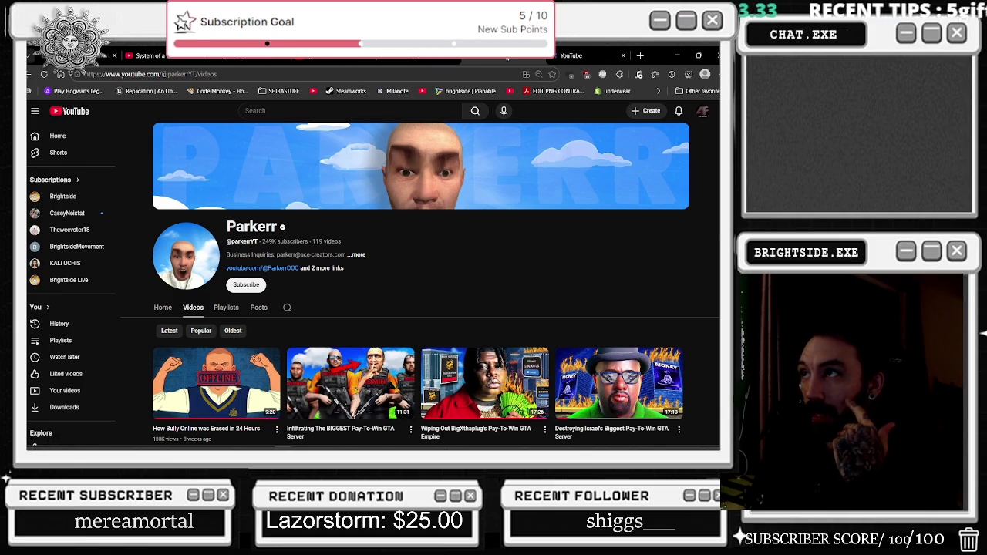
click(455, 59)
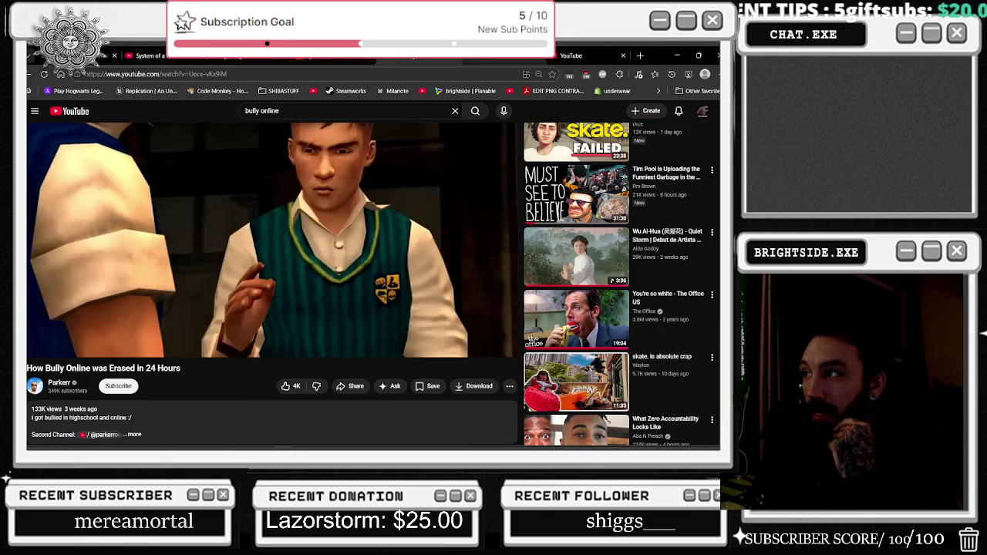
click(550, 60)
click(567, 51)
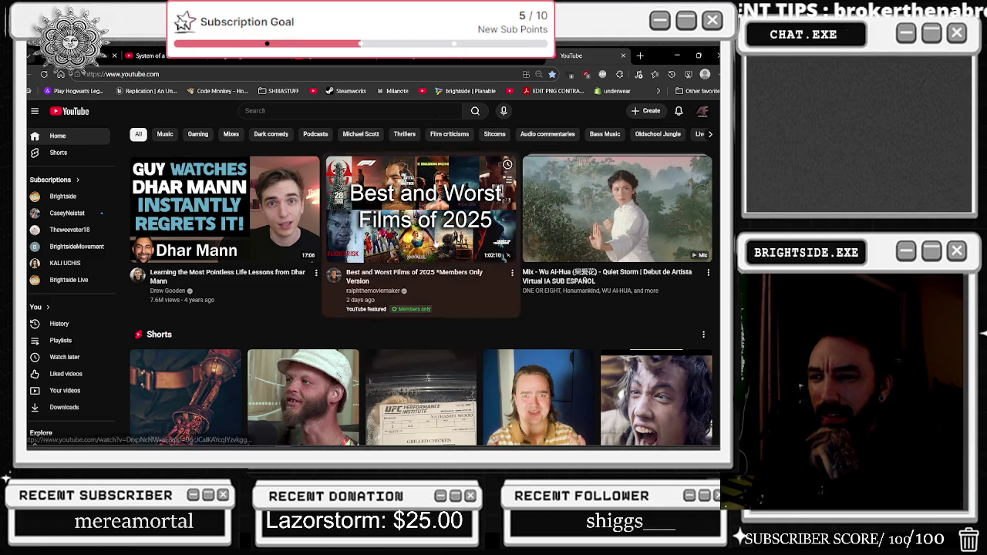
scroll(436, 244, down, 1)
scroll(436, 244, down, 4)
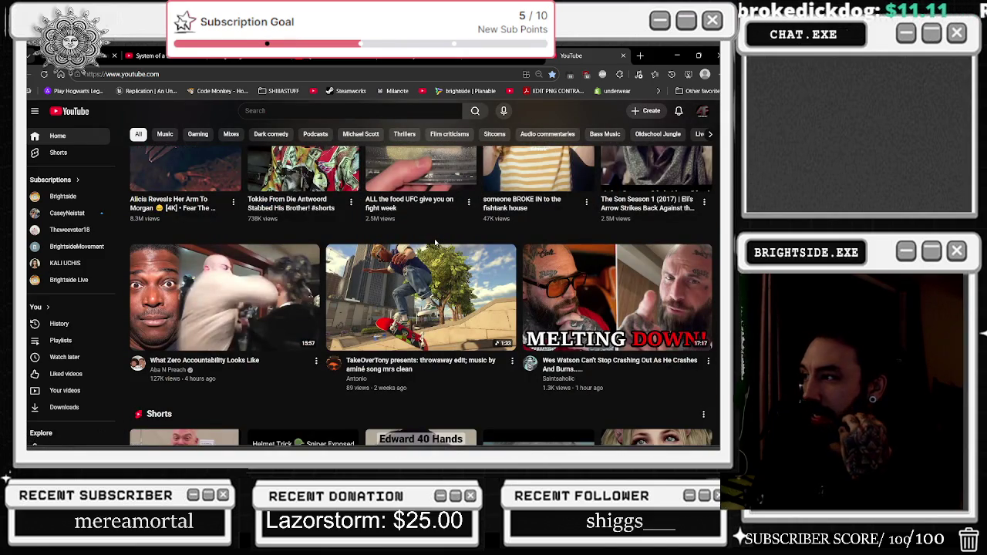
scroll(436, 244, down, 2)
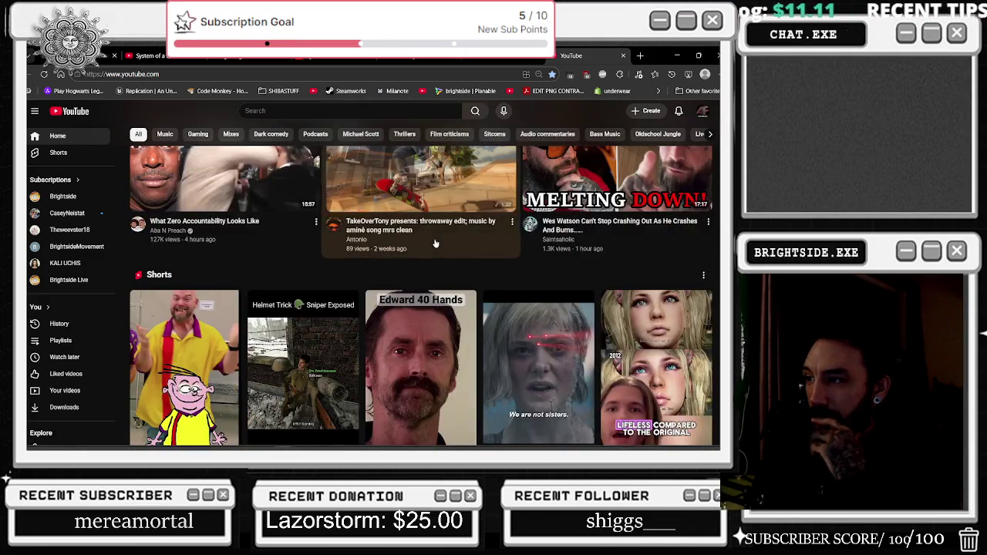
scroll(436, 243, up, 3)
scroll(435, 243, up, 3)
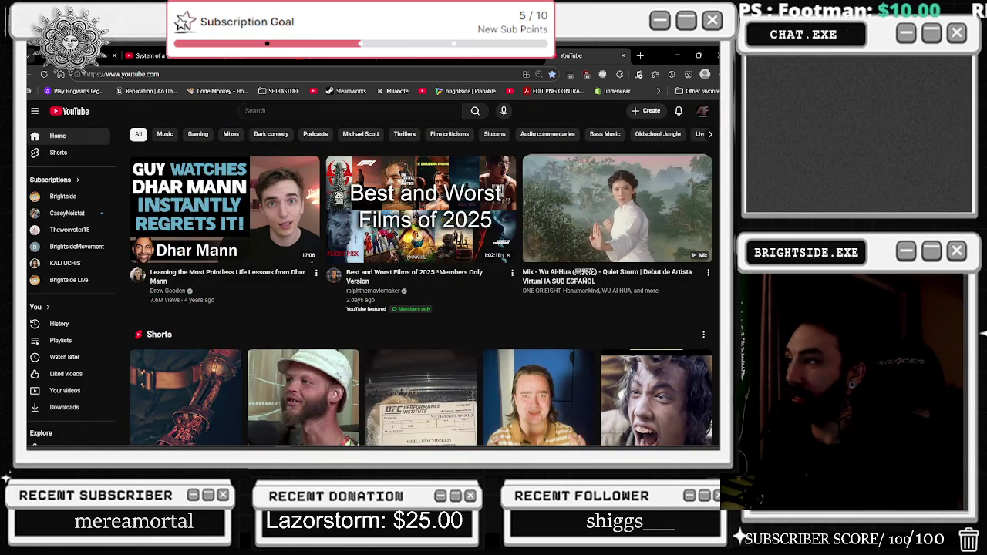
- Search 'bully online', scroll the results, and open 'THEY MADE BULLY ONLINE???'
text(bu)
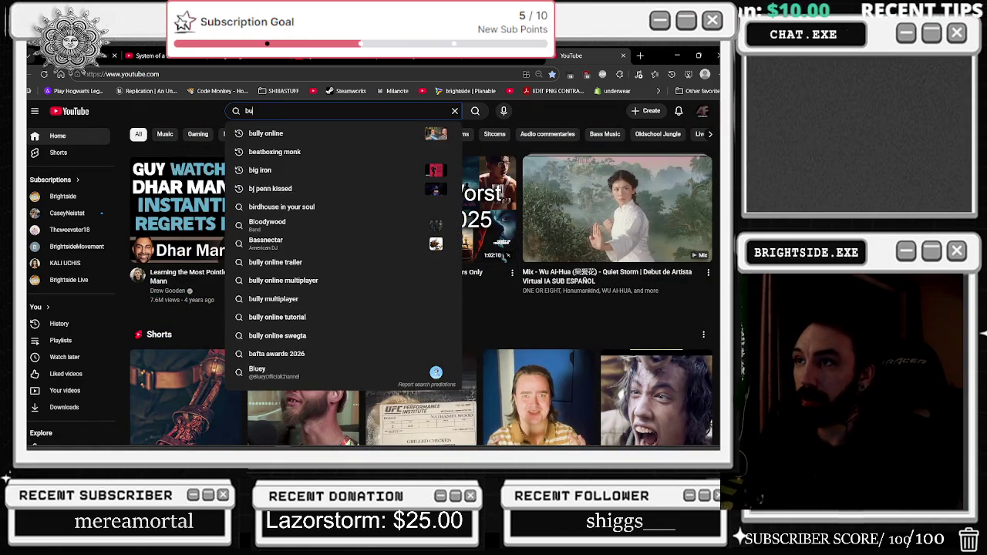
text(lly online)
key(Return)
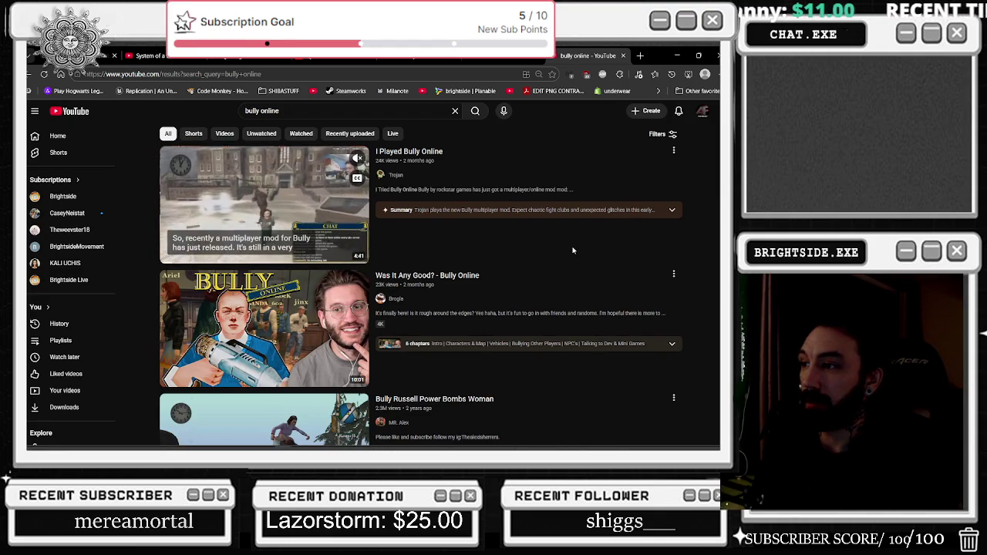
scroll(570, 250, down, 3)
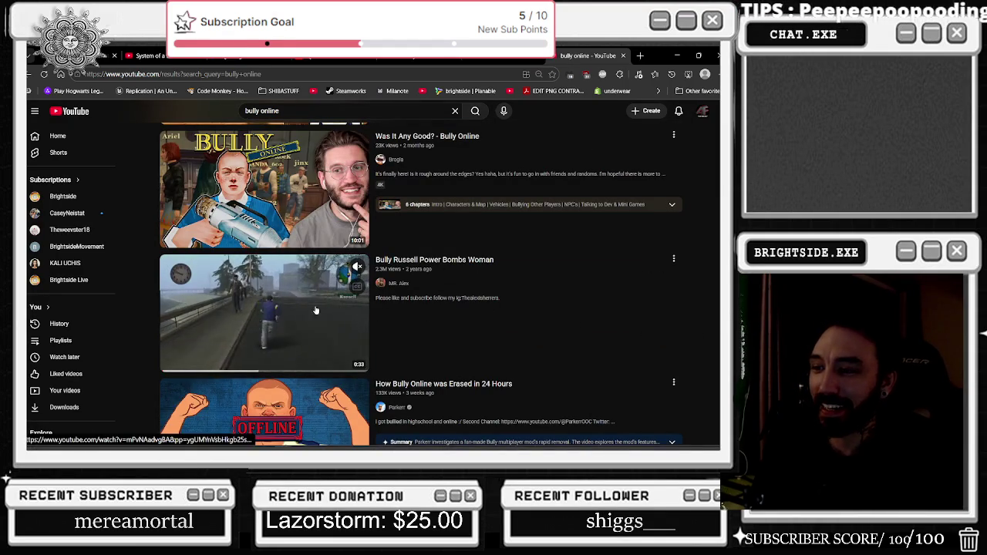
scroll(476, 291, down, 1)
scroll(477, 290, down, 4)
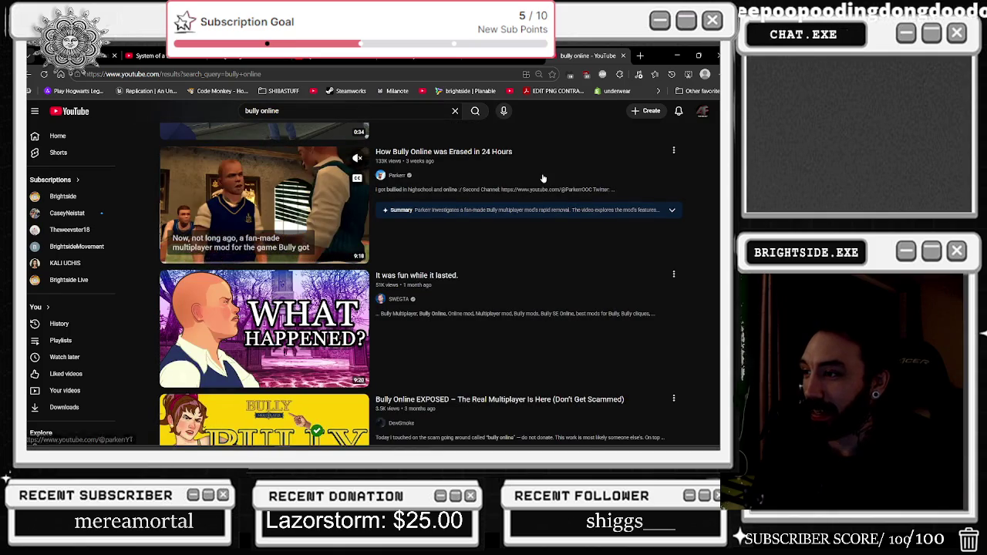
scroll(543, 178, down, 1)
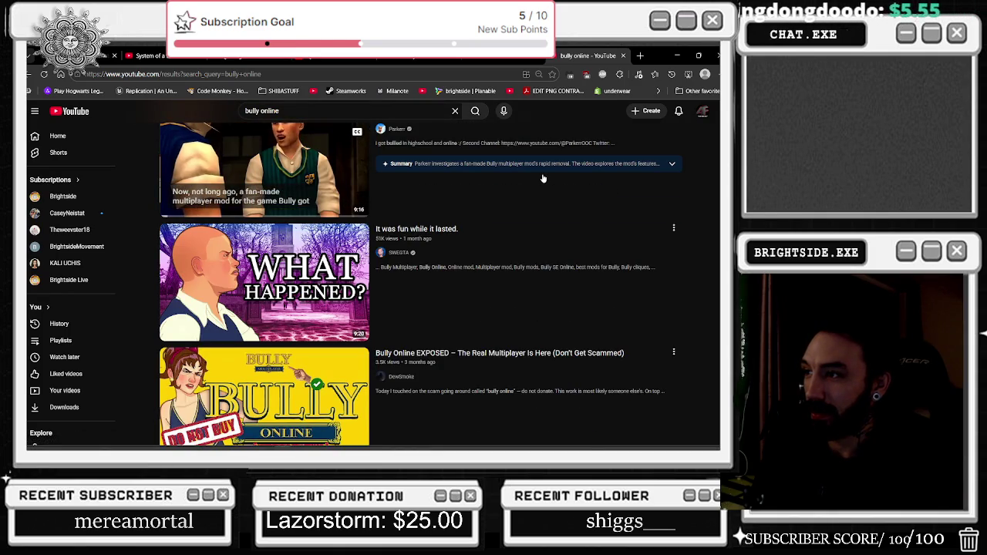
scroll(543, 179, down, 1)
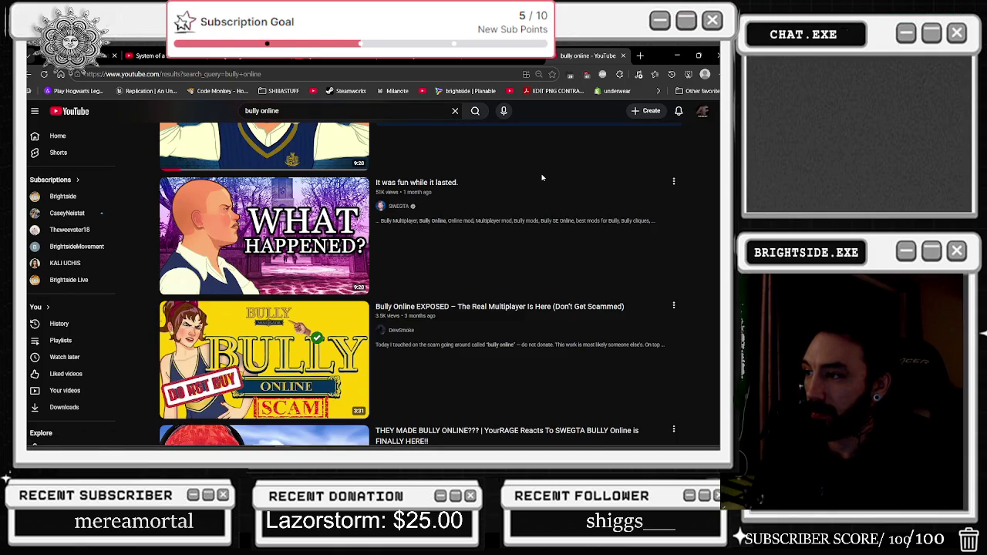
scroll(406, 314, down, 2)
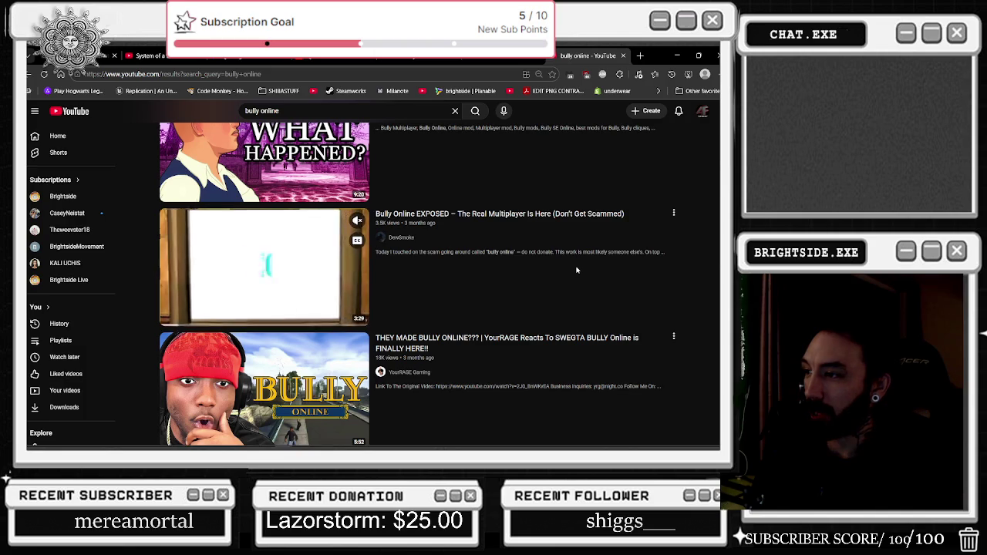
scroll(572, 264, down, 1)
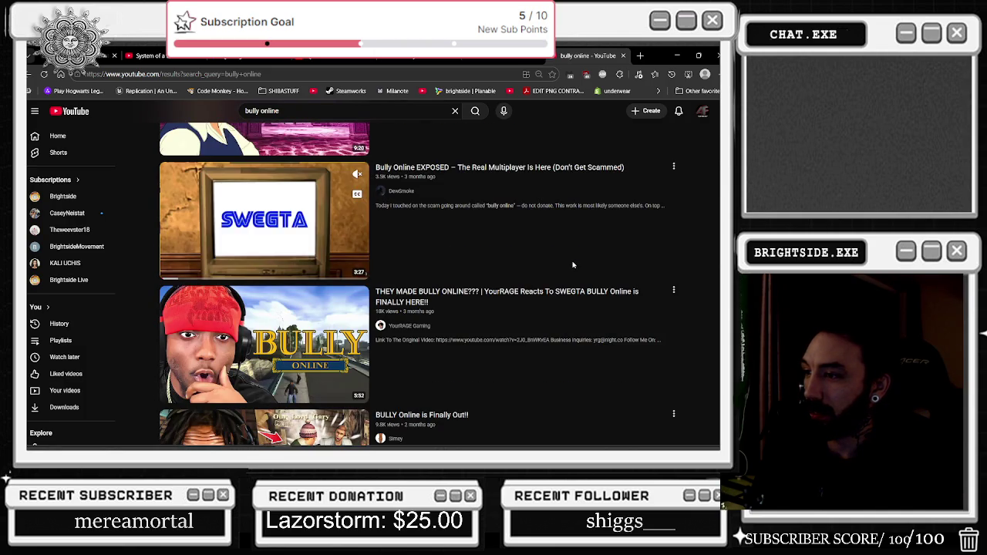
click(487, 295)
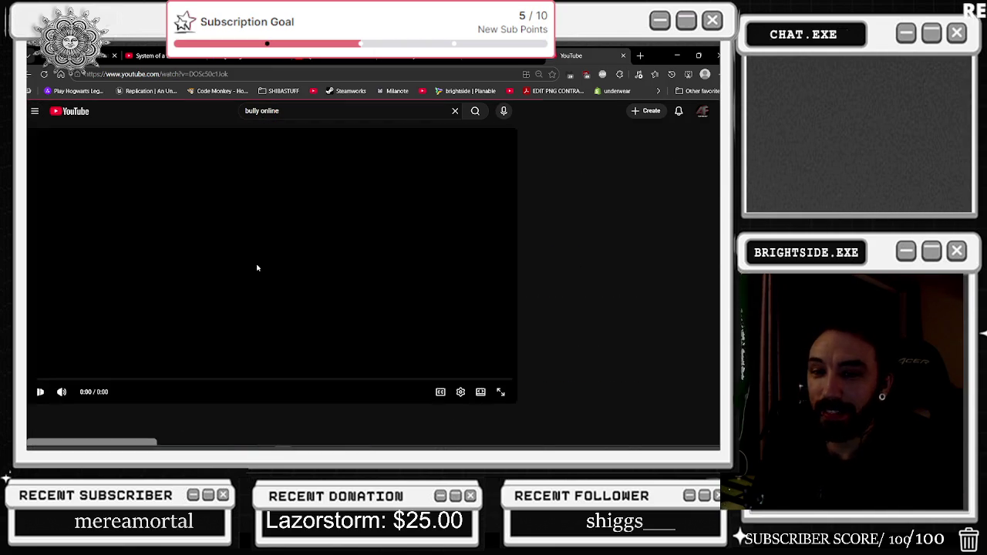
- Skip the YourRAGE reaction video ahead to about 0:43, then go back to the search results
click(61, 379)
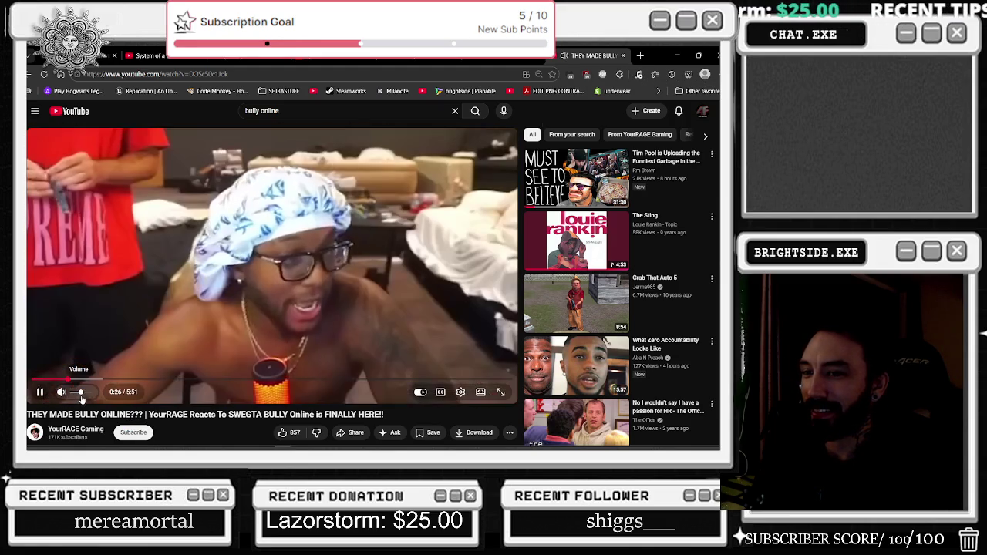
drag(90, 381, 108, 380)
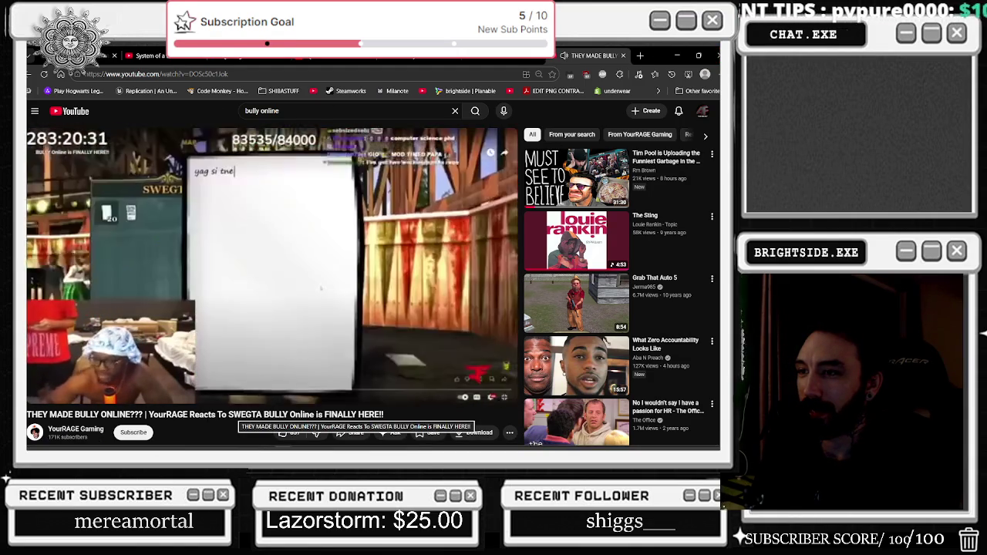
scroll(178, 261, down, 1)
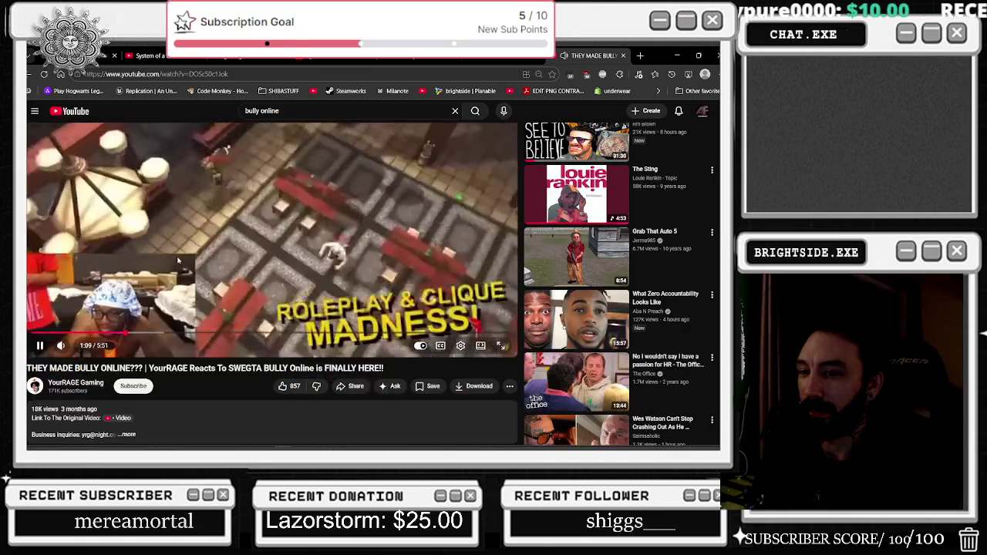
scroll(177, 261, up, 1)
mouse_move(77, 56)
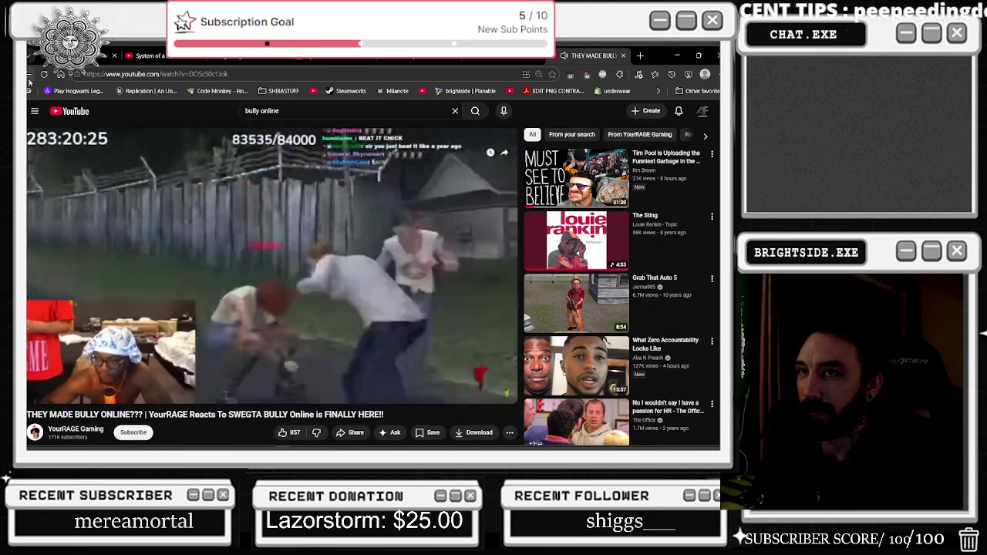
click(29, 77)
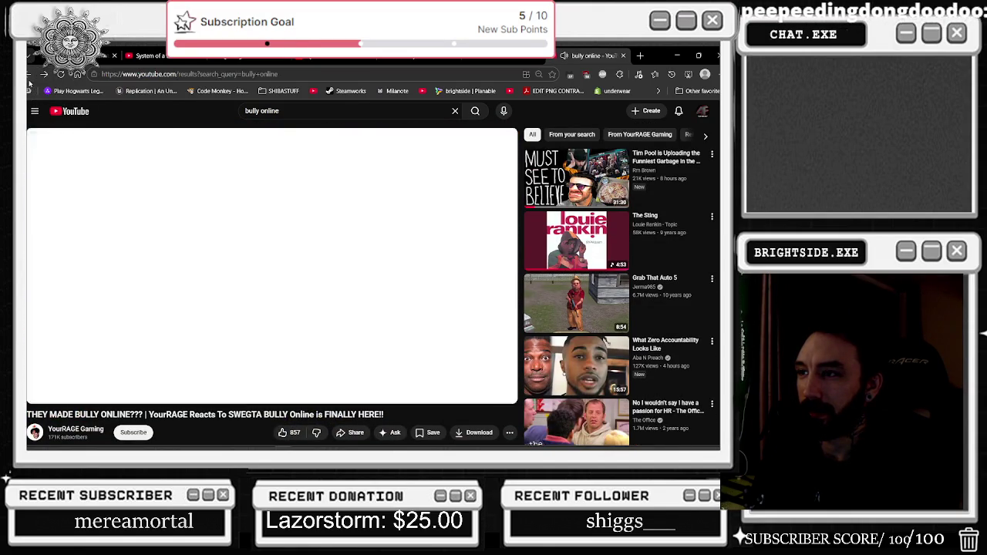
scroll(280, 384, down, 2)
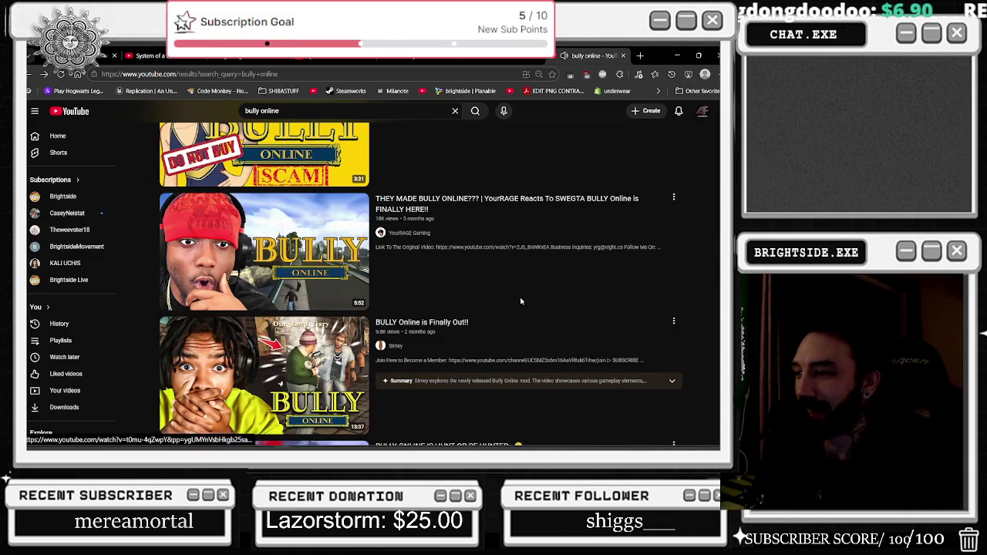
mouse_move(517, 296)
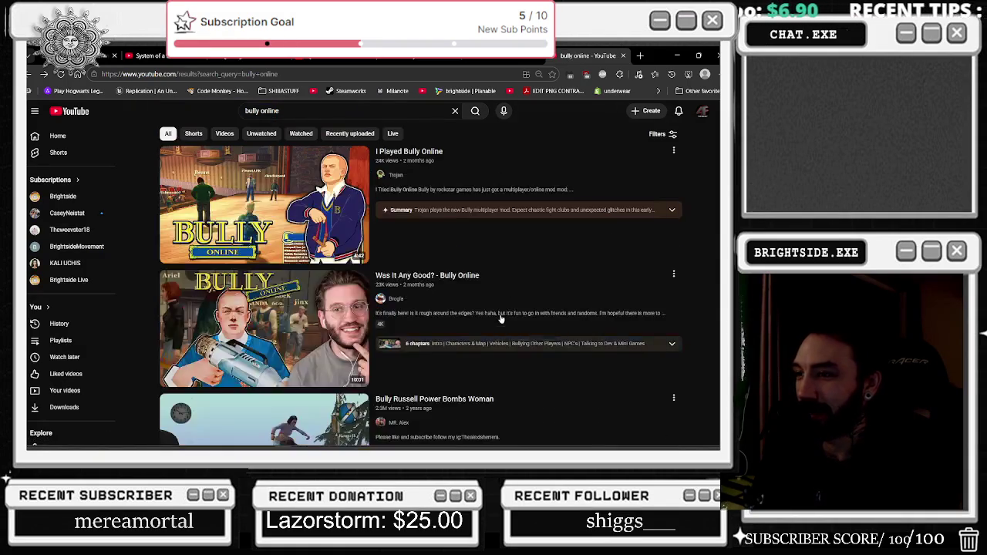
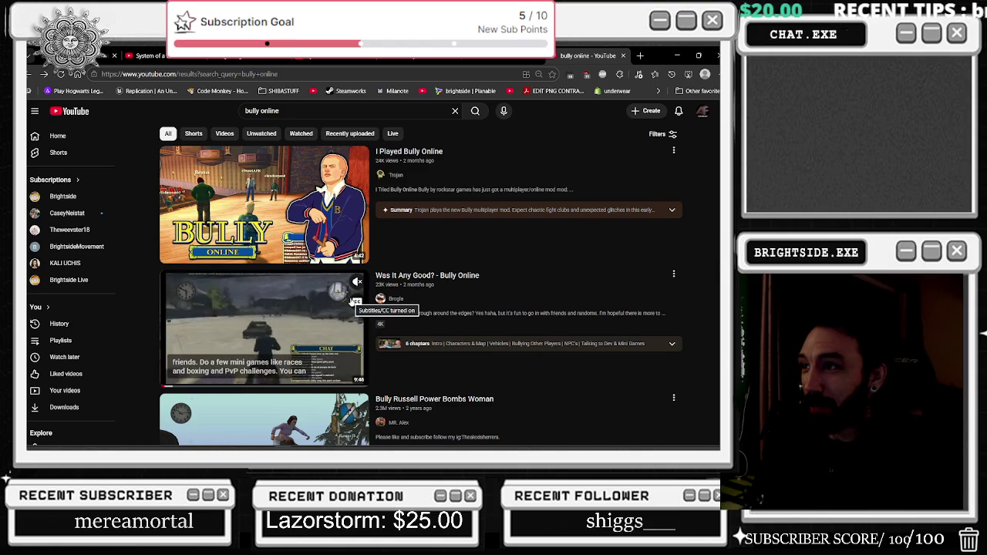
- Open and play 'I Played Bully Online' from the bully online search results
scroll(493, 317, down, 1)
scroll(470, 320, up, 1)
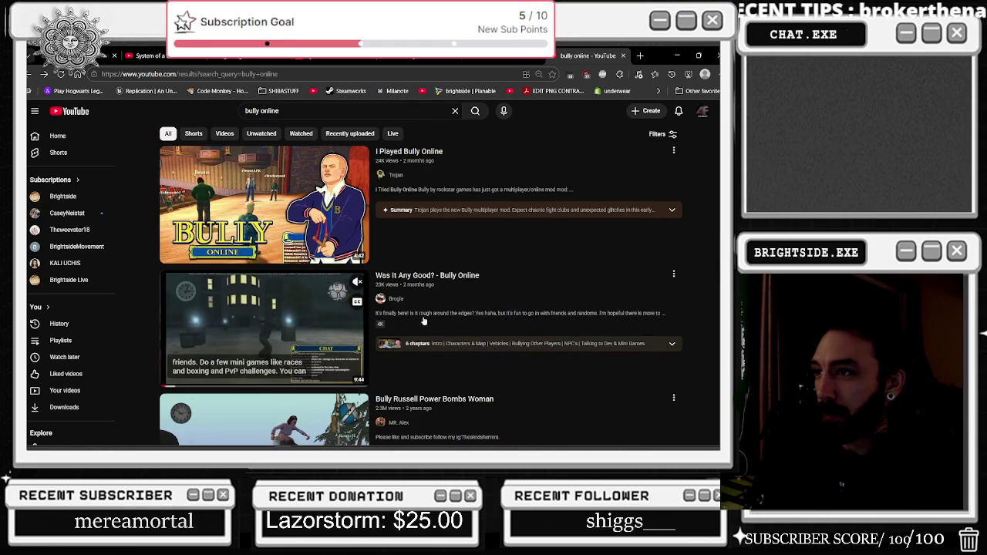
click(288, 221)
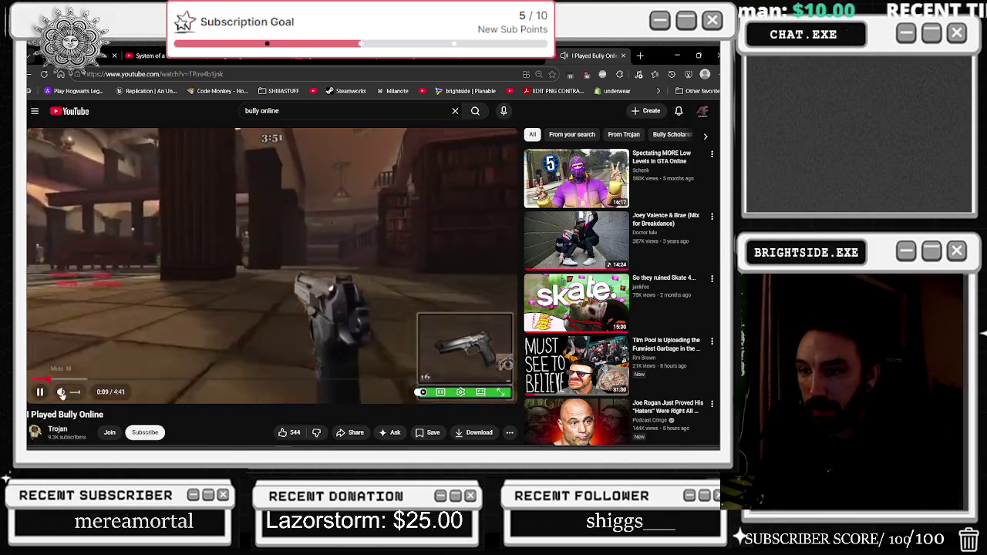
- Raise the volume of 'I Played Bully Online', skip to about 3:43, and pause at 3:44
drag(78, 393, 85, 393)
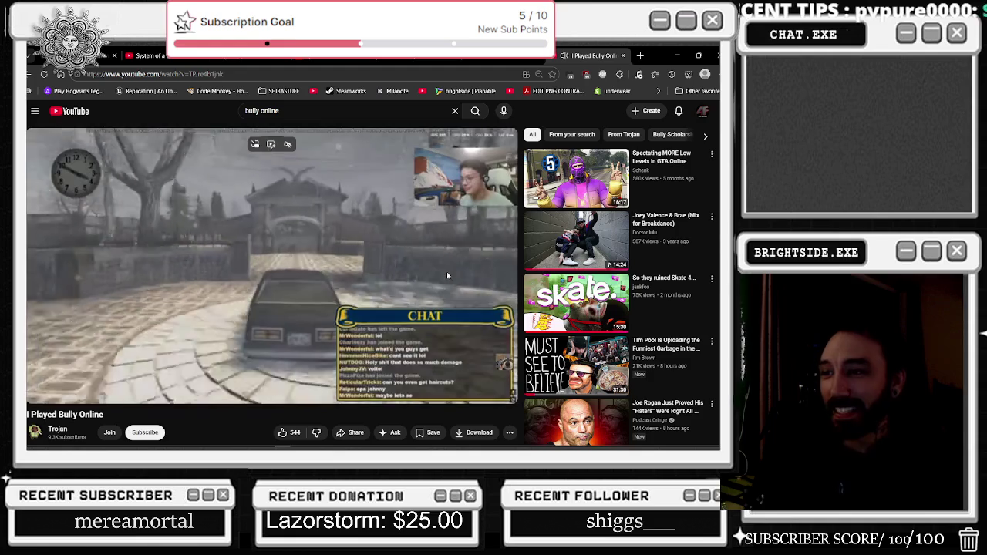
mouse_move(388, 187)
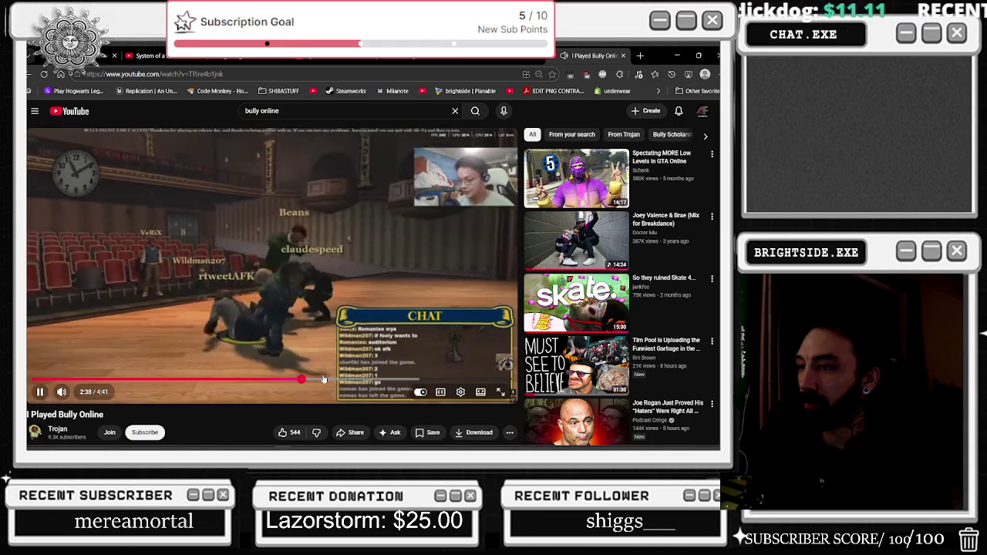
click(413, 379)
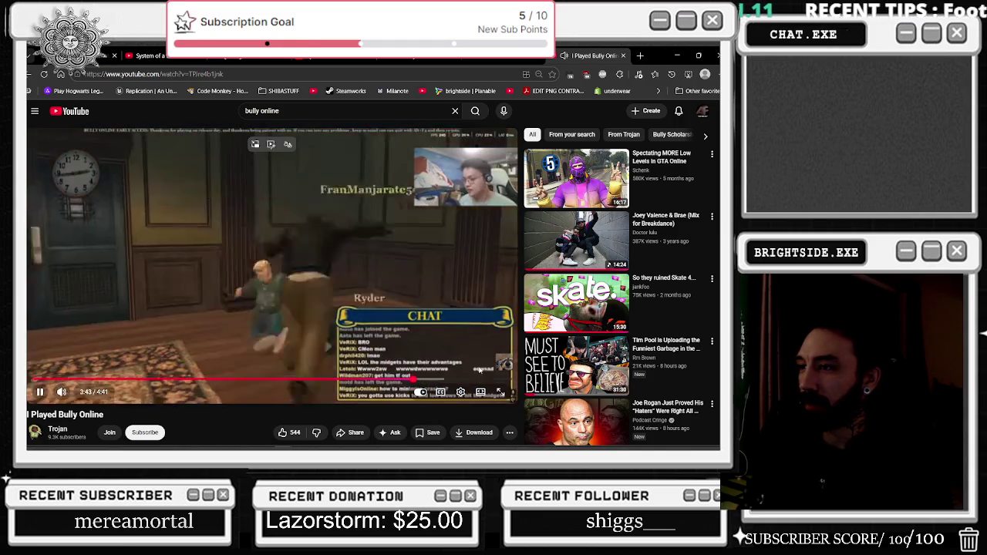
click(266, 200)
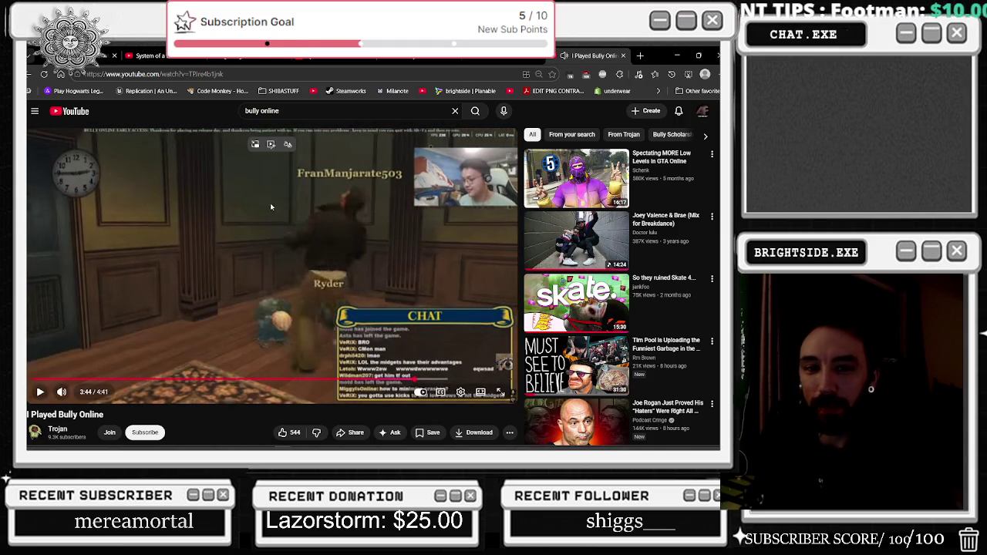
- Open Parkerr's 'How Bully Online was Erased in 24 Hours' from his videos page, paused and fullscreen
click(385, 67)
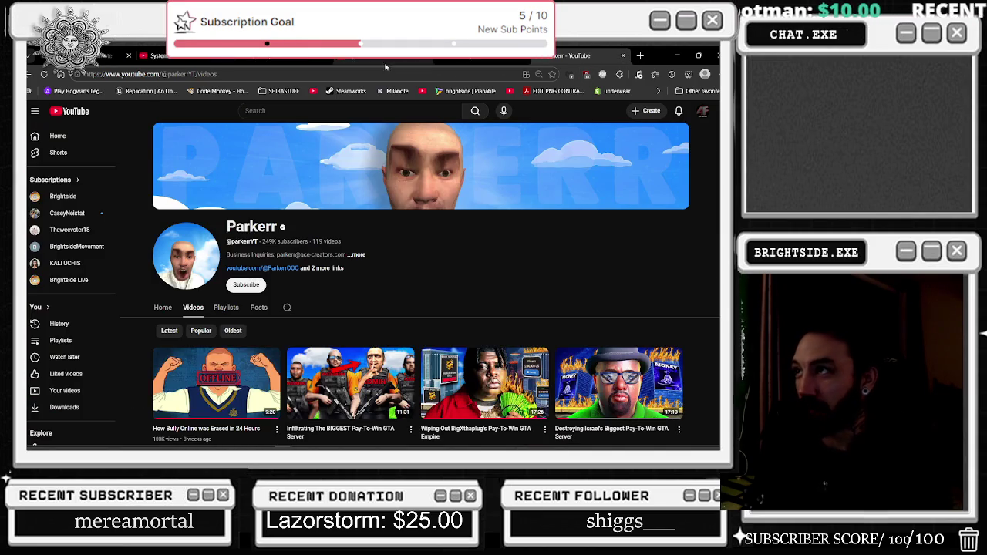
click(216, 382)
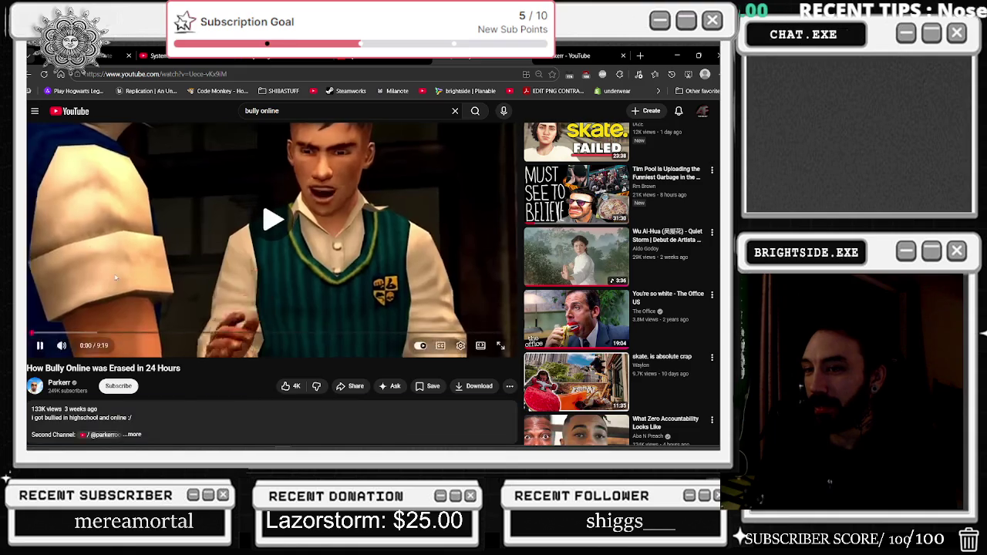
key(k)
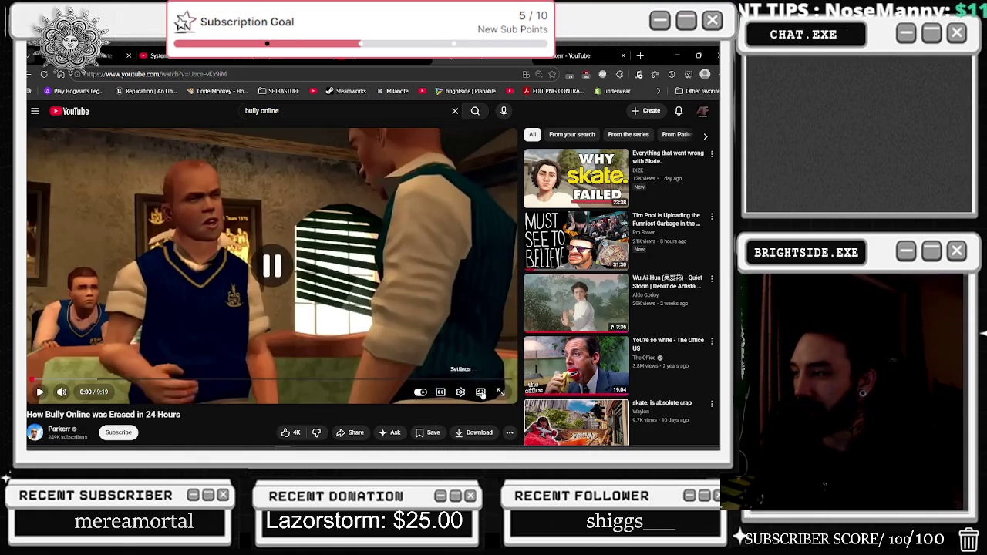
click(501, 392)
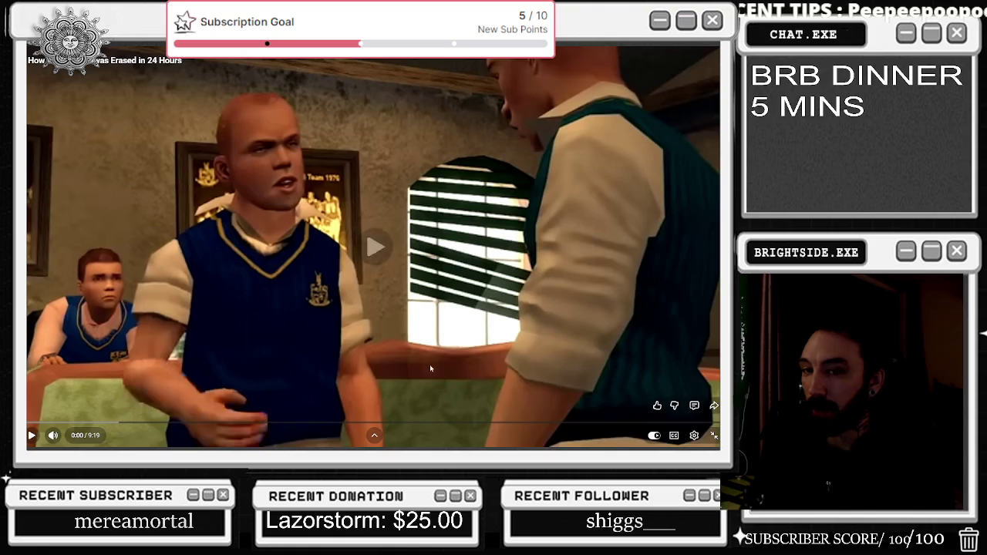
- Resume fullscreen playback of 'How Bully Online was Erased in 24 Hours' with K
key(k)
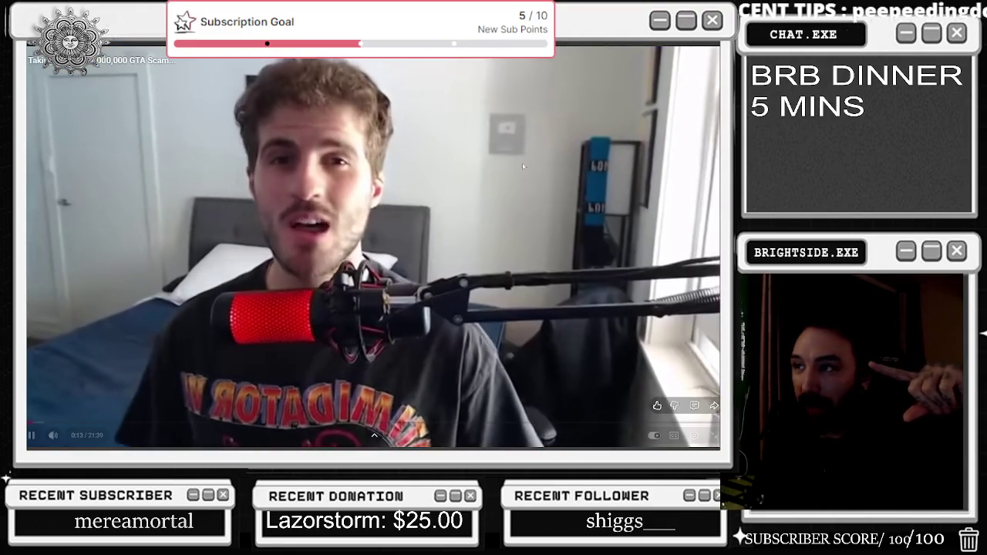
- Pause the fullscreen 'Taking Down a $1,000,000 GTA Scam' video at 0:20 and exit fullscreen
click(399, 167)
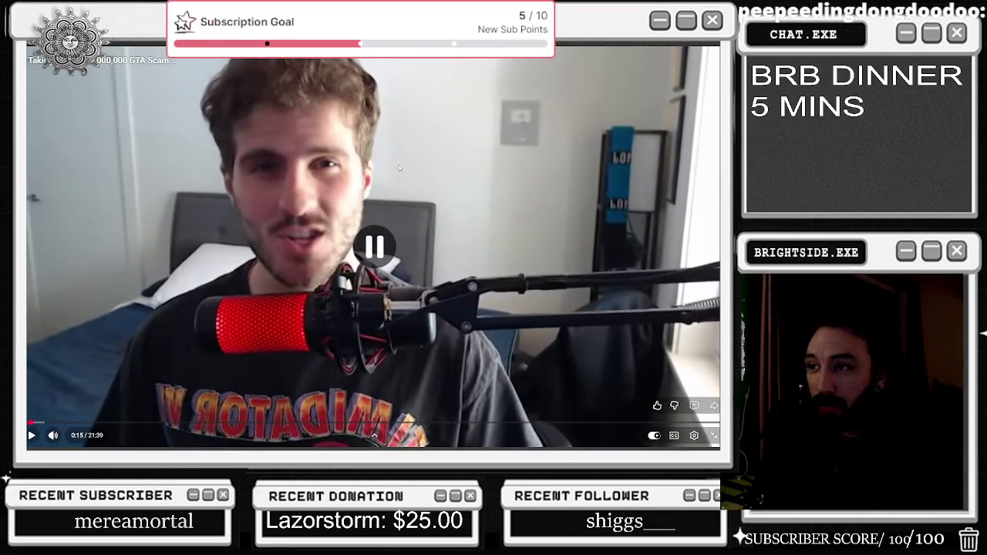
click(331, 408)
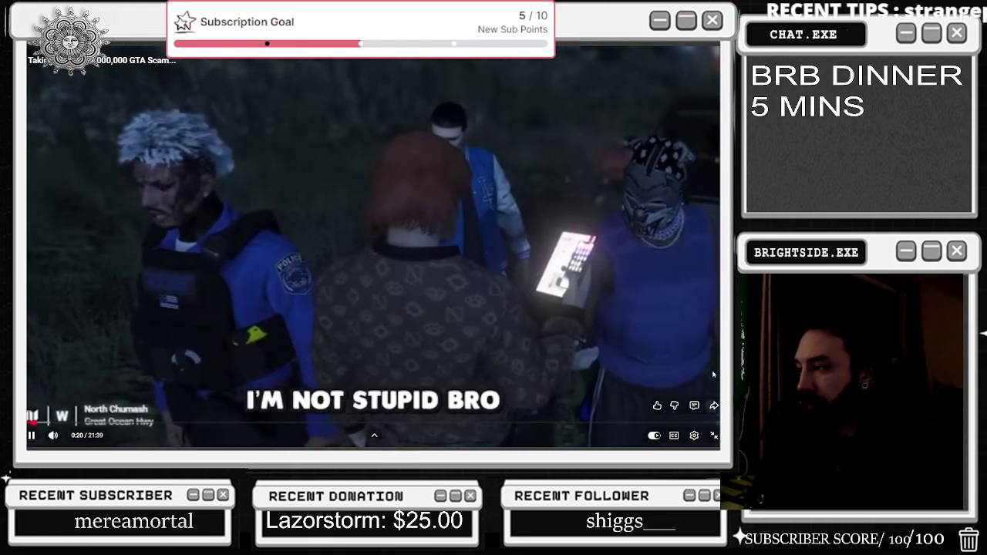
click(408, 301)
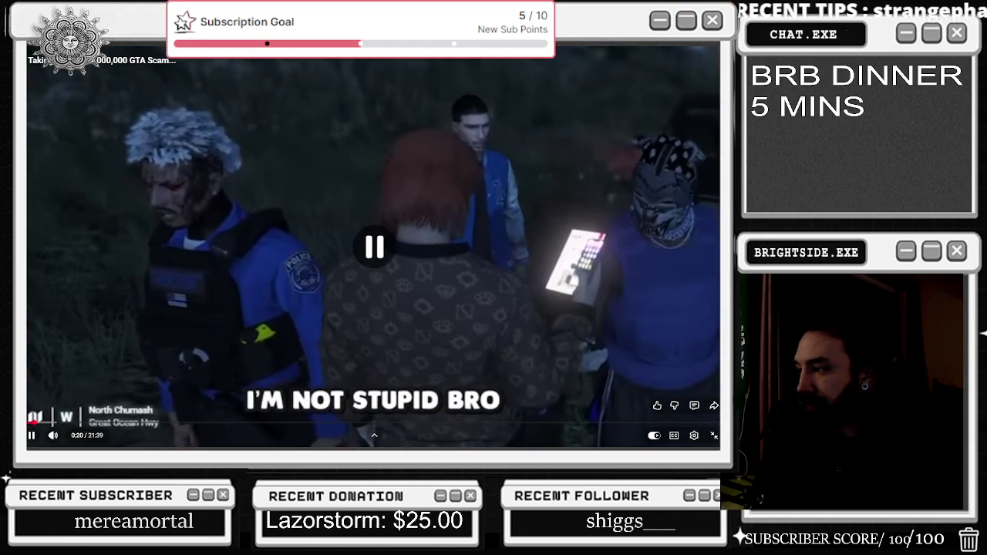
key(Escape)
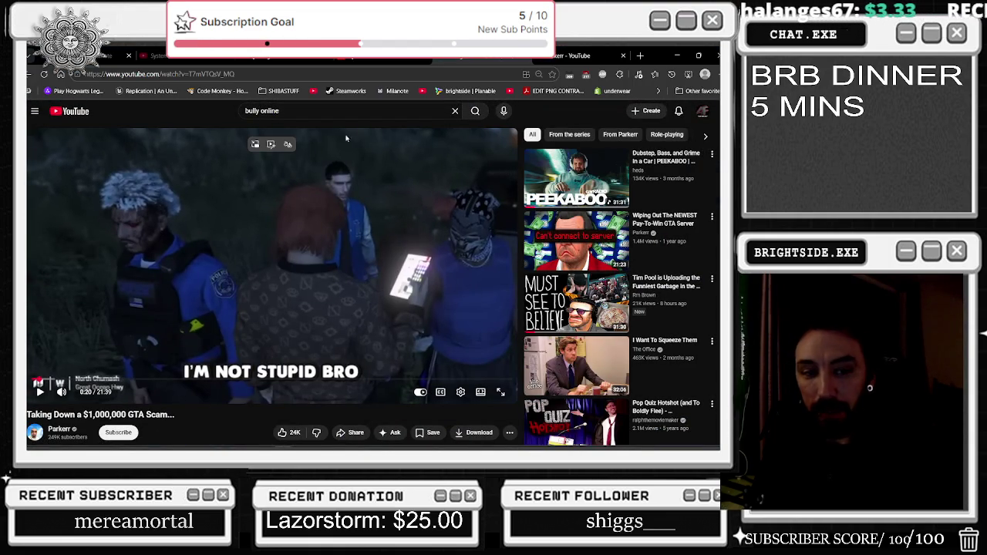
- Go back to the previous video, scroll through its comments, then open 'You can now be SWATTED in GTA IRL'
click(30, 74)
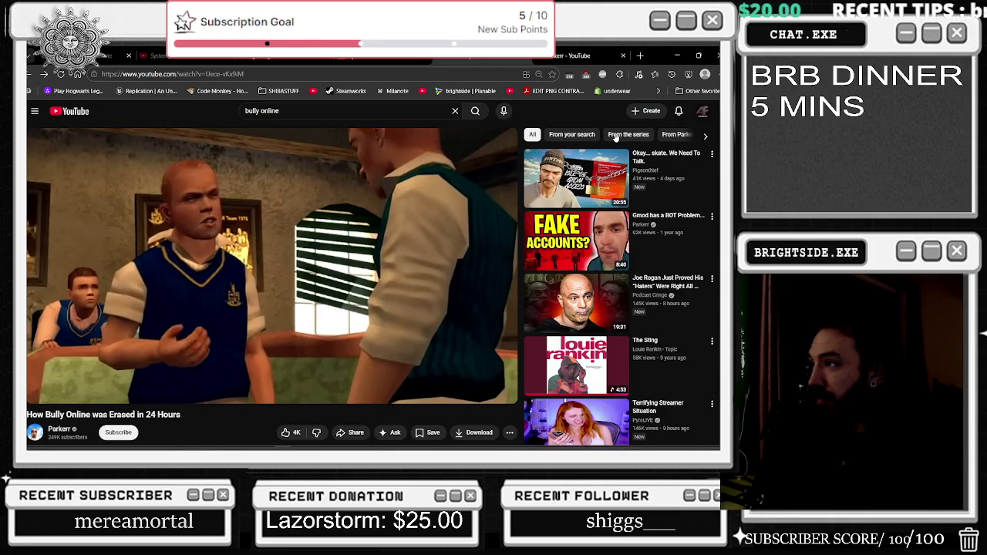
mouse_move(554, 250)
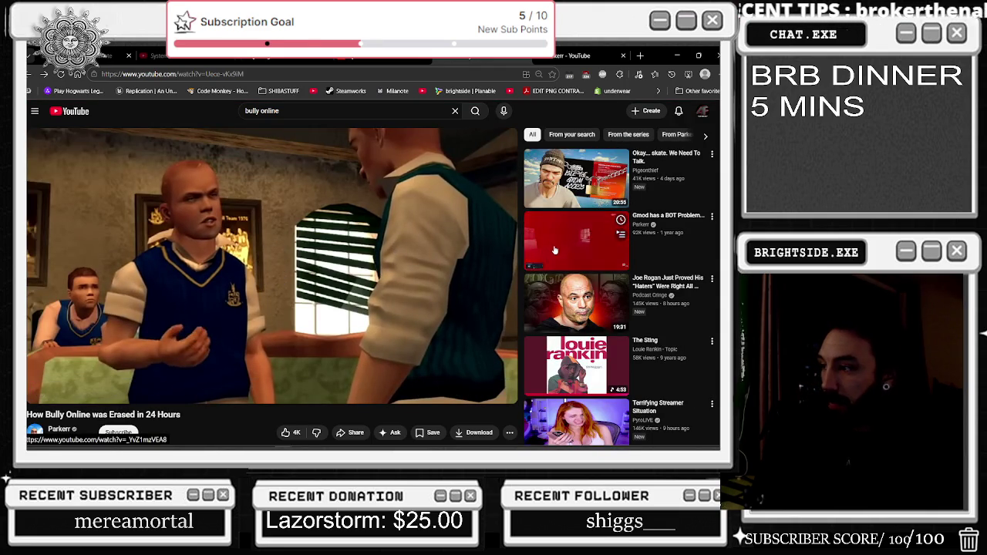
scroll(510, 164, down, 3)
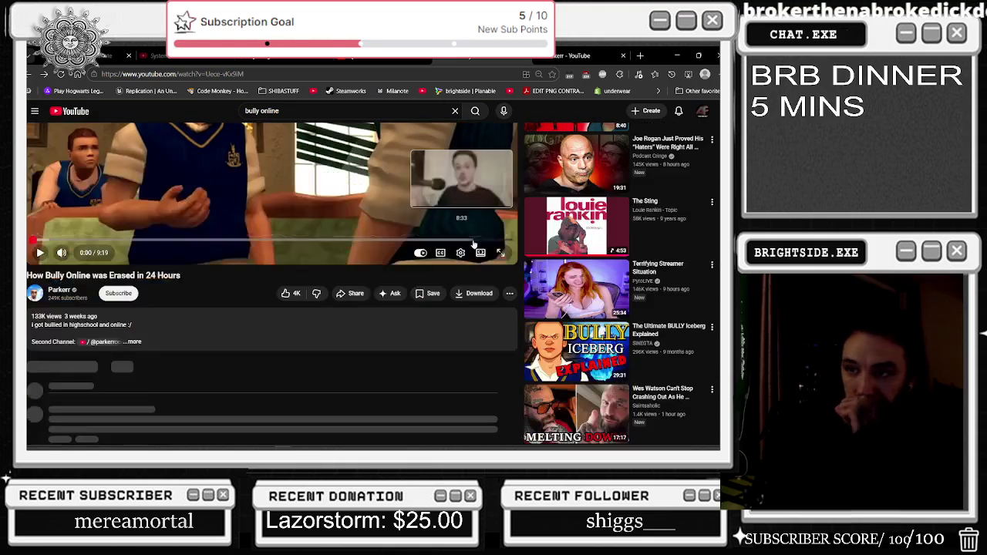
scroll(494, 162, down, 5)
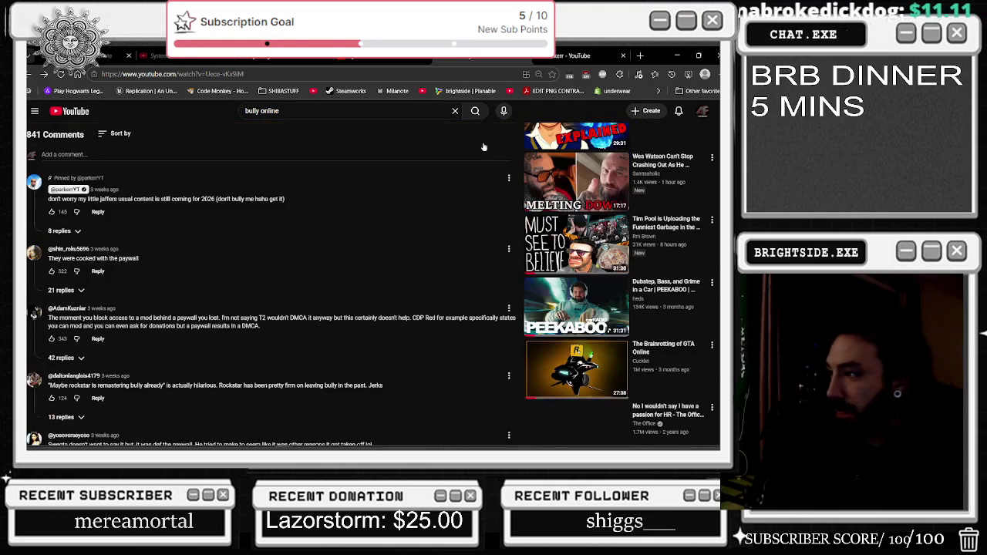
scroll(444, 147, down, 3)
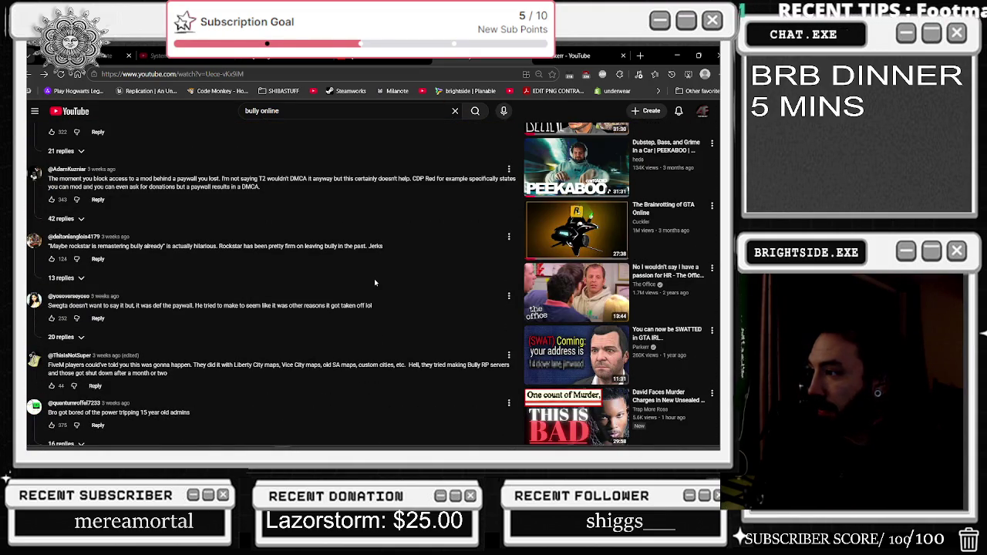
scroll(373, 279, down, 3)
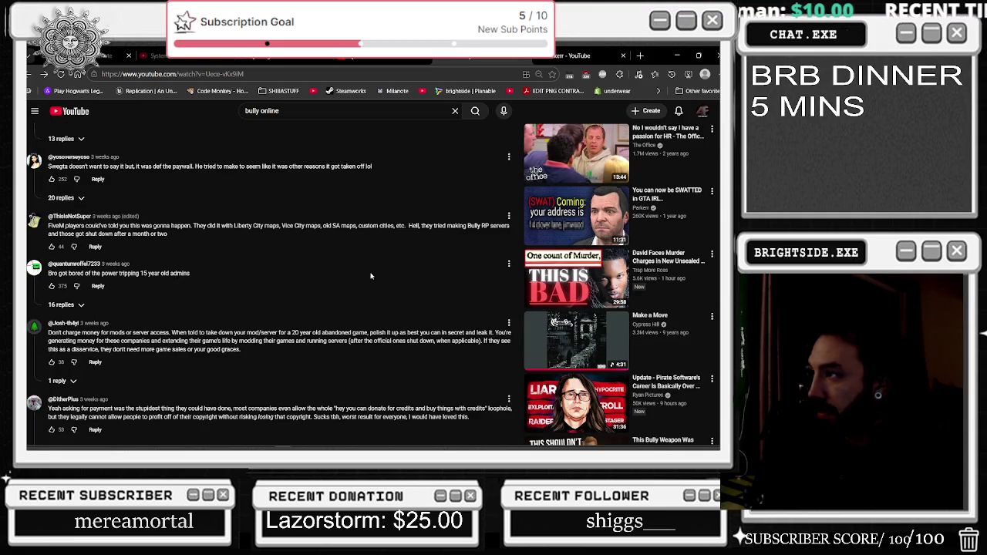
click(532, 223)
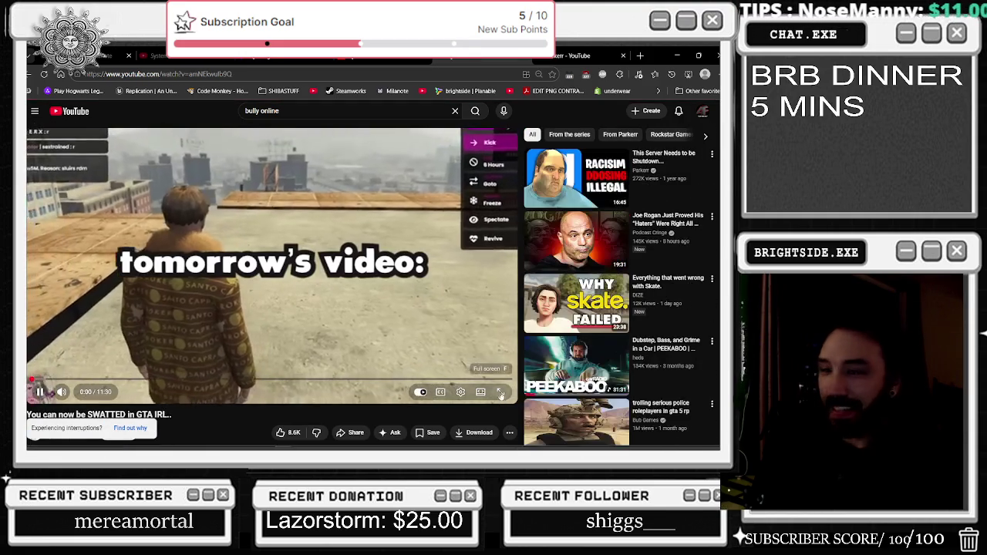
- Play 'You can now be SWATTED in GTA IRL..' fullscreen, briefly pausing and resuming it
key(f)
key(space)
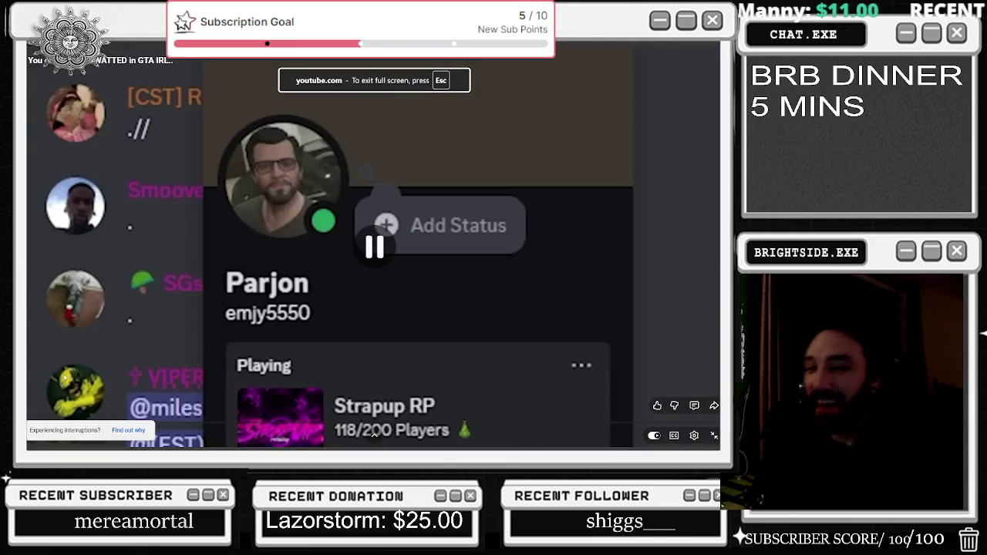
key(space)
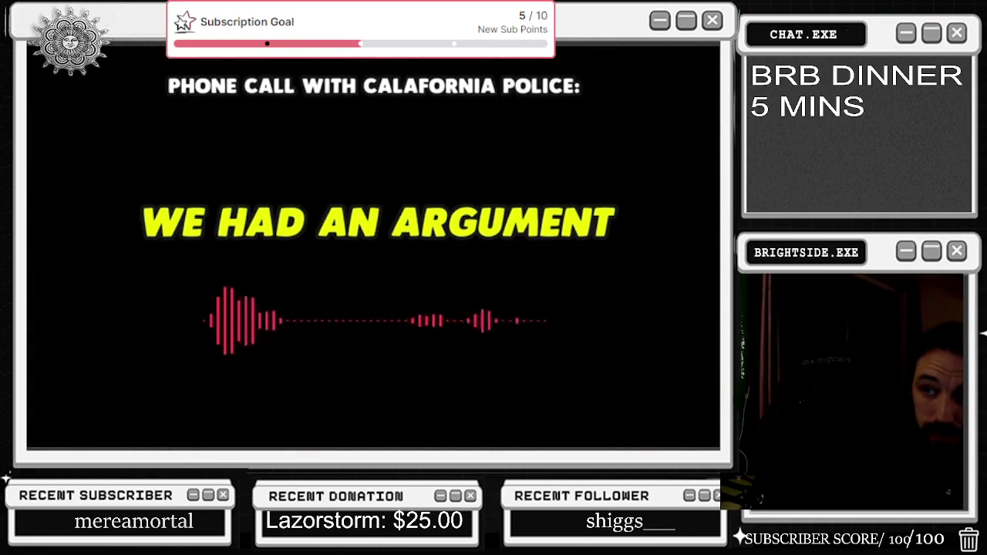
mouse_move(54, 437)
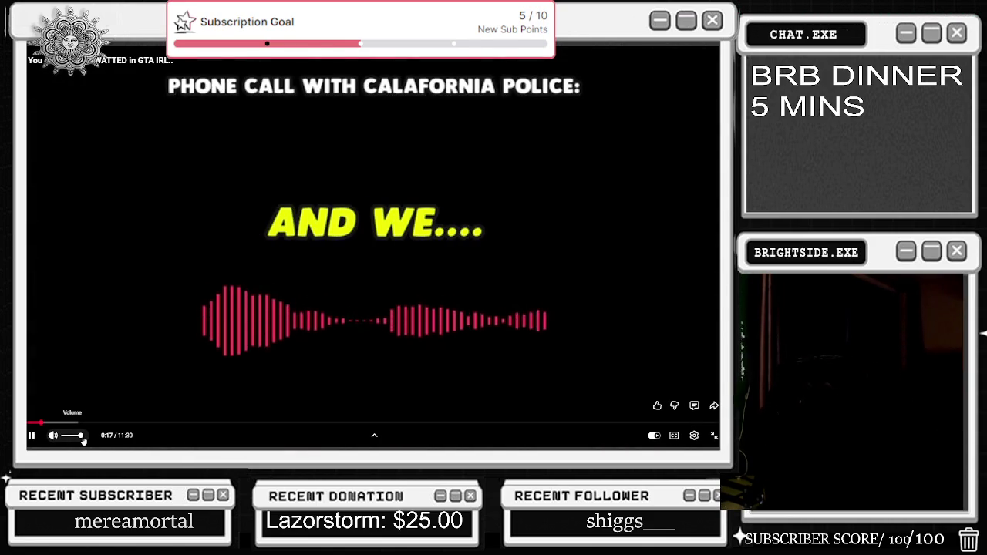